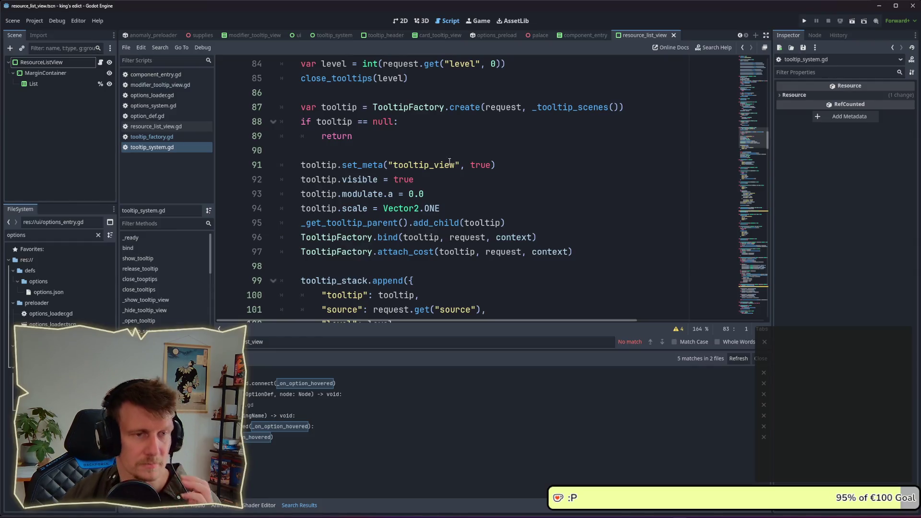
- Open the definition of TooltipFactory's create function and look over its code
ctrl+click(467, 108)
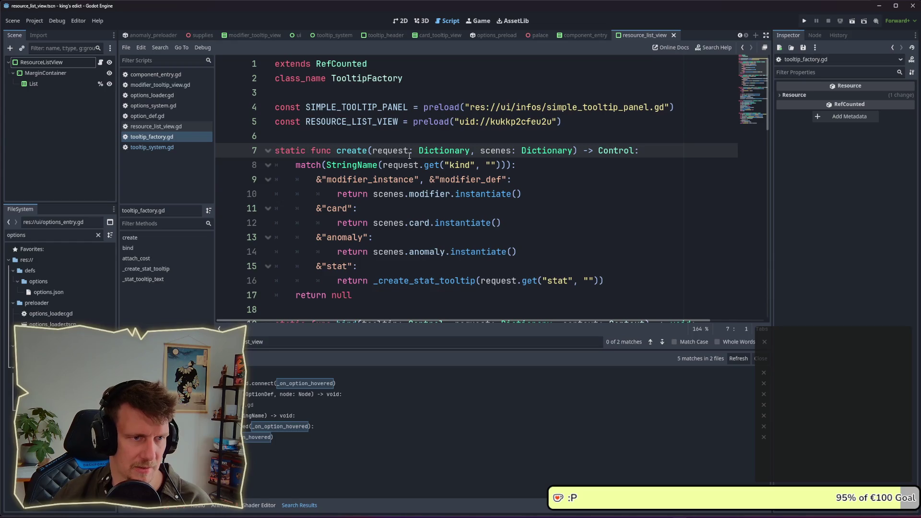
scroll(425, 202, down, 1)
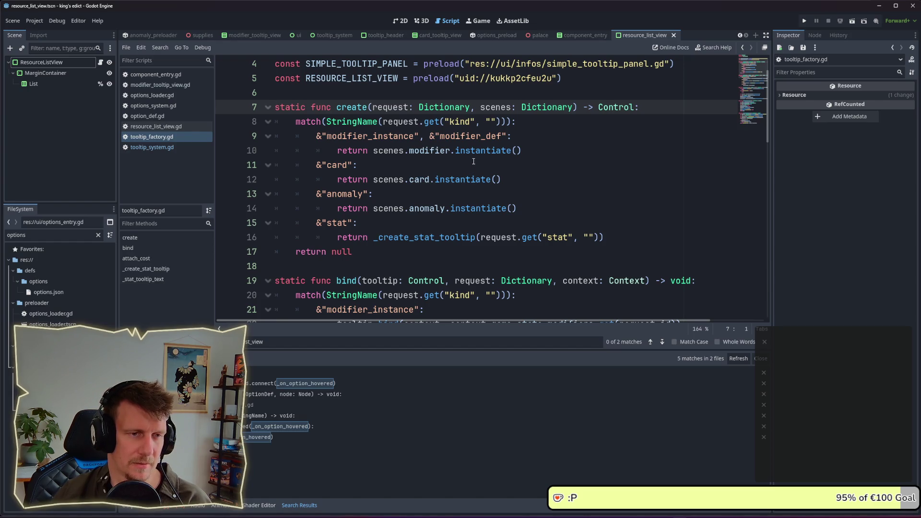
scroll(456, 177, down, 1)
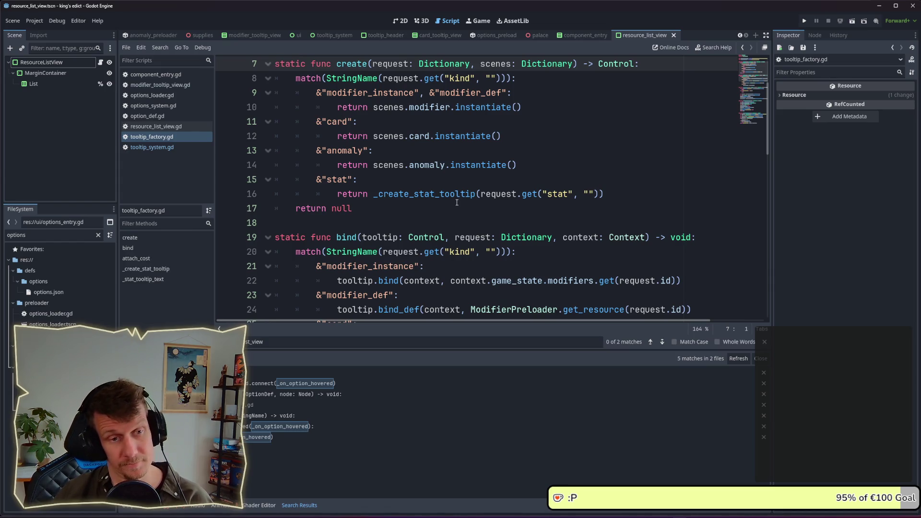
scroll(446, 174, up, 1)
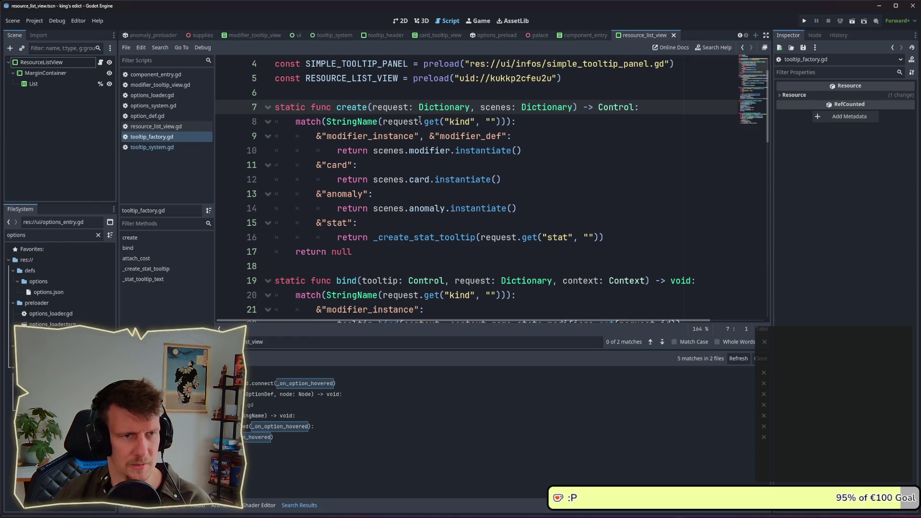
scroll(448, 135, up, 1)
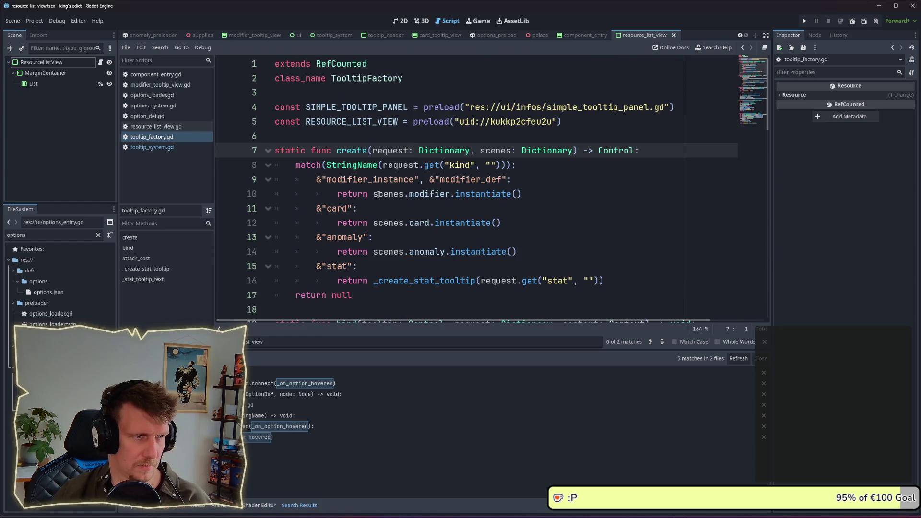
double_click(347, 150)
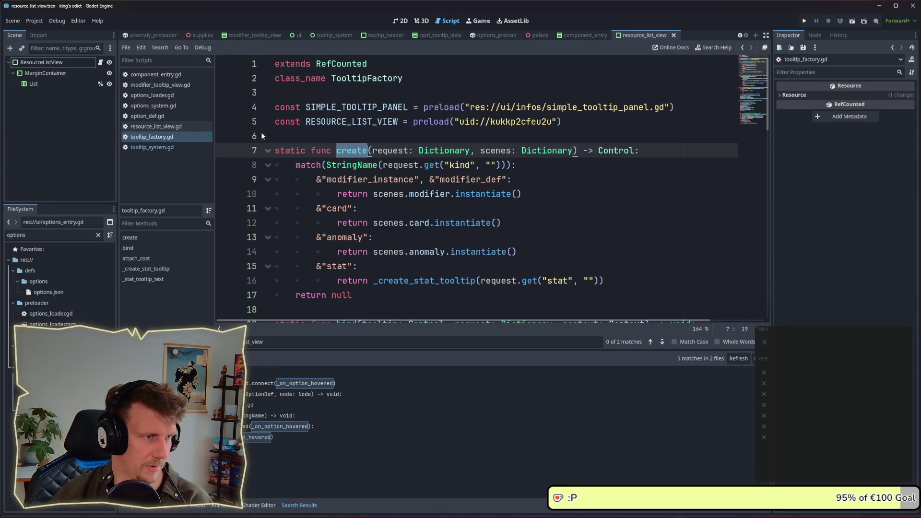
scroll(343, 150, down, 4)
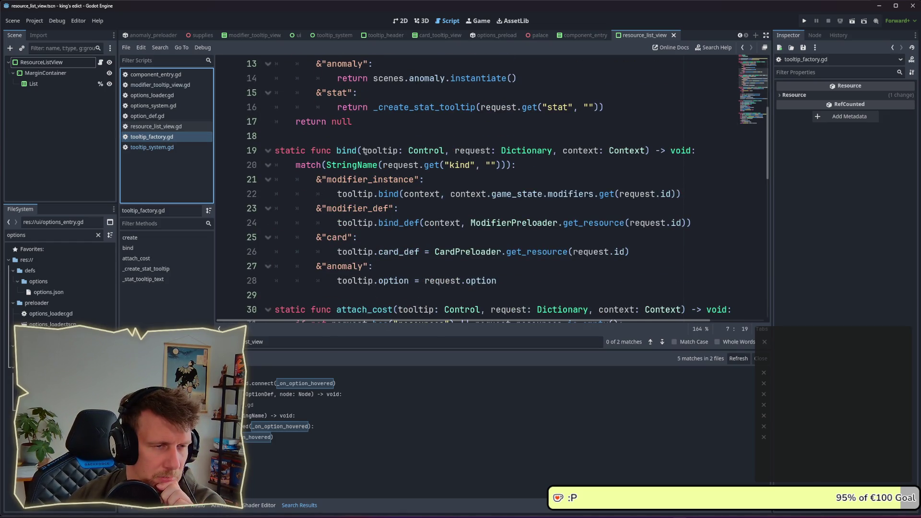
scroll(366, 152, up, 4)
scroll(367, 152, down, 5)
scroll(368, 152, up, 5)
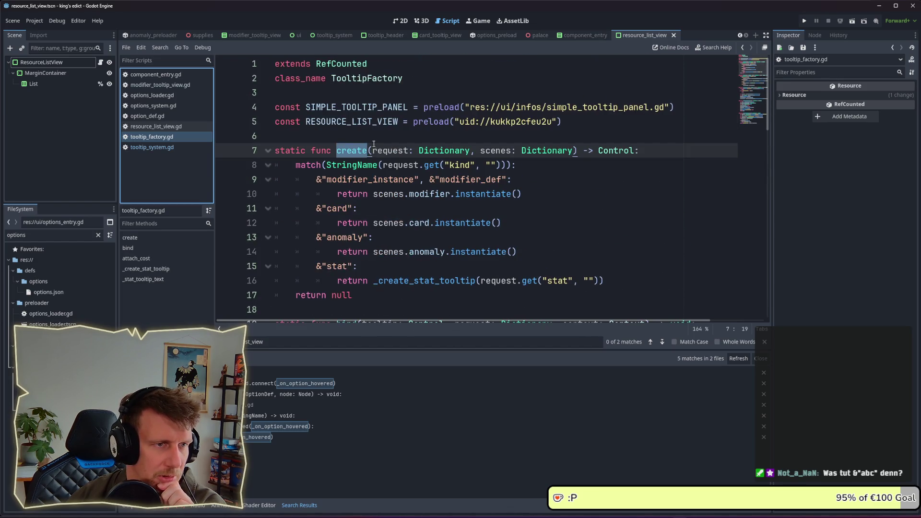
scroll(370, 151, down, 14)
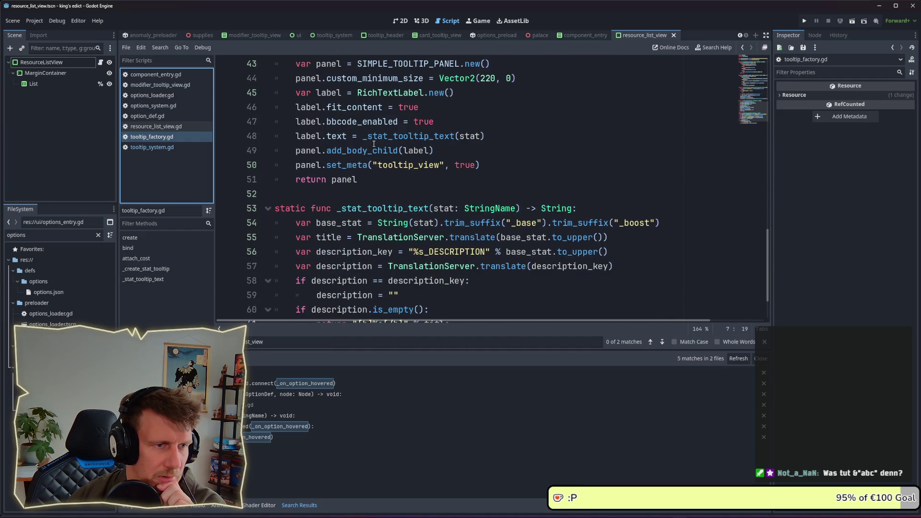
scroll(374, 144, up, 13)
- Search the script for each occurrence of create and cycle through the matches
click(350, 107)
double_click(351, 107)
key(ctrl+f)
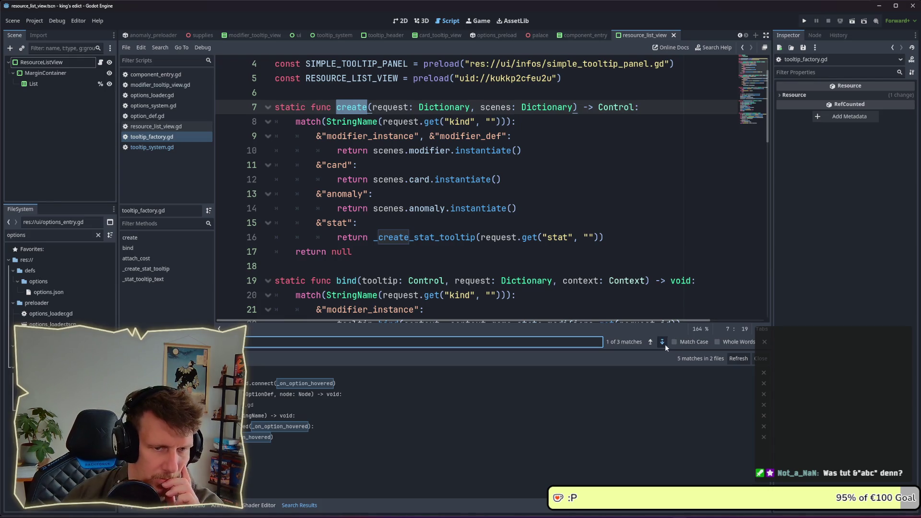
click(665, 344)
click(665, 344)
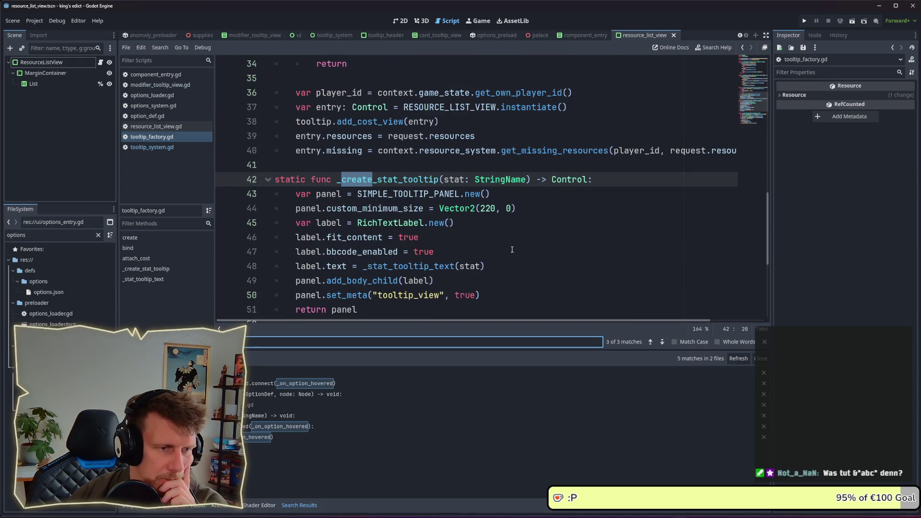
click(662, 344)
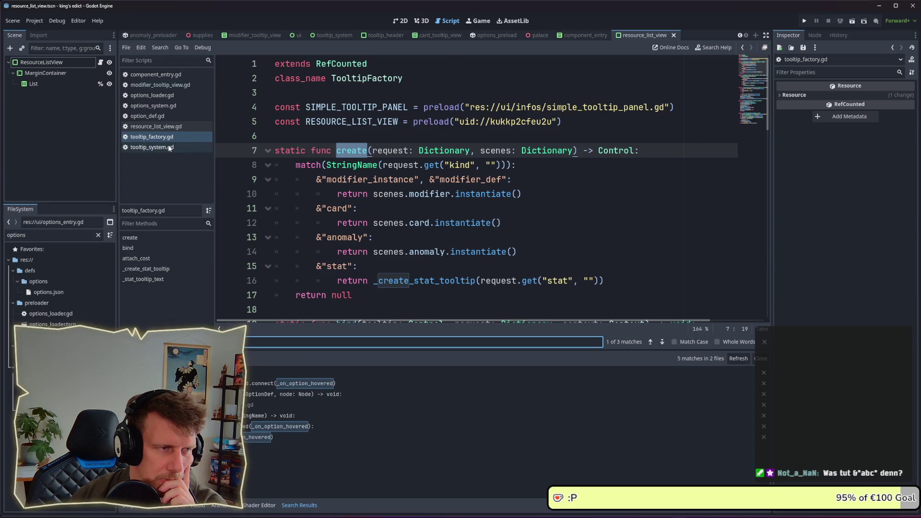
- Back in tooltip_system.gd, add a blank line after the attach_cost call on line 97
click(159, 148)
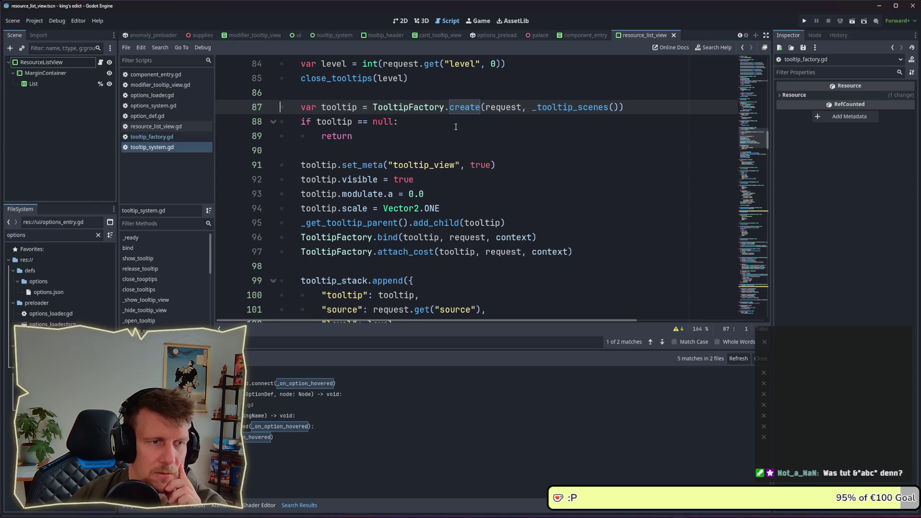
click(428, 182)
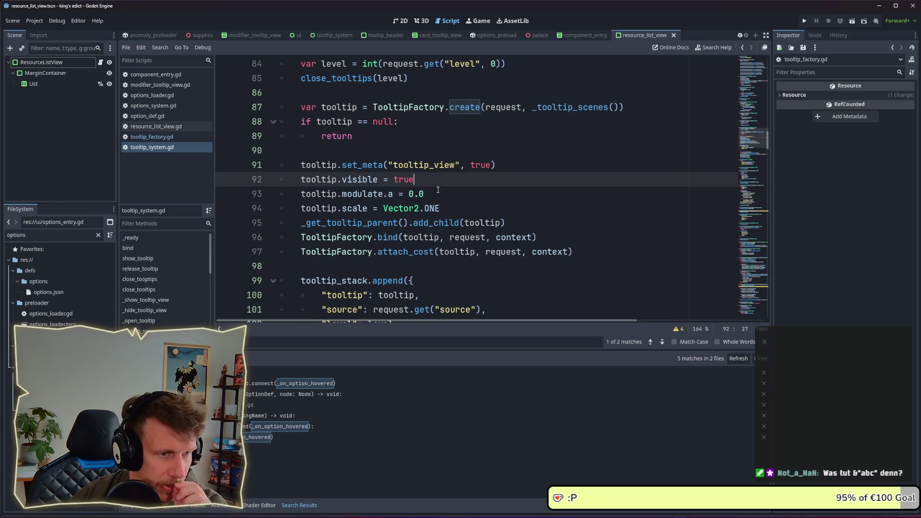
scroll(438, 189, up, 1)
scroll(446, 202, down, 3)
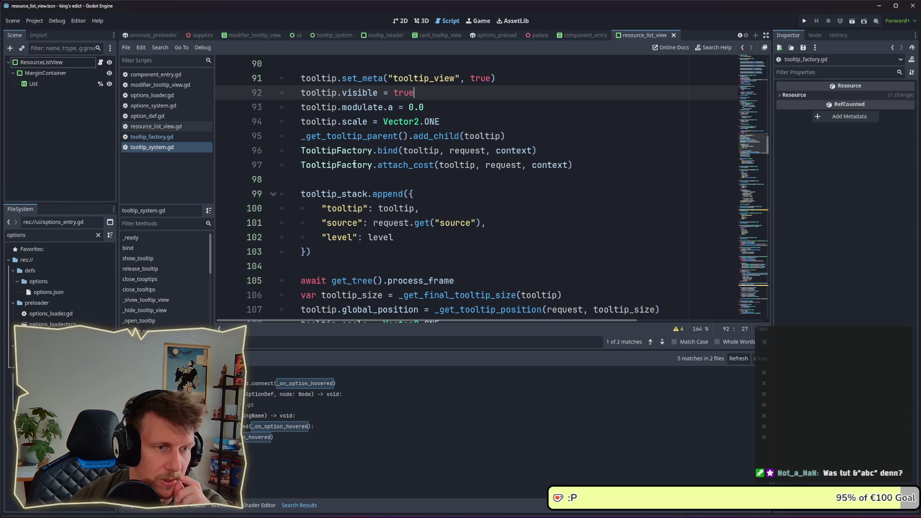
click(587, 166)
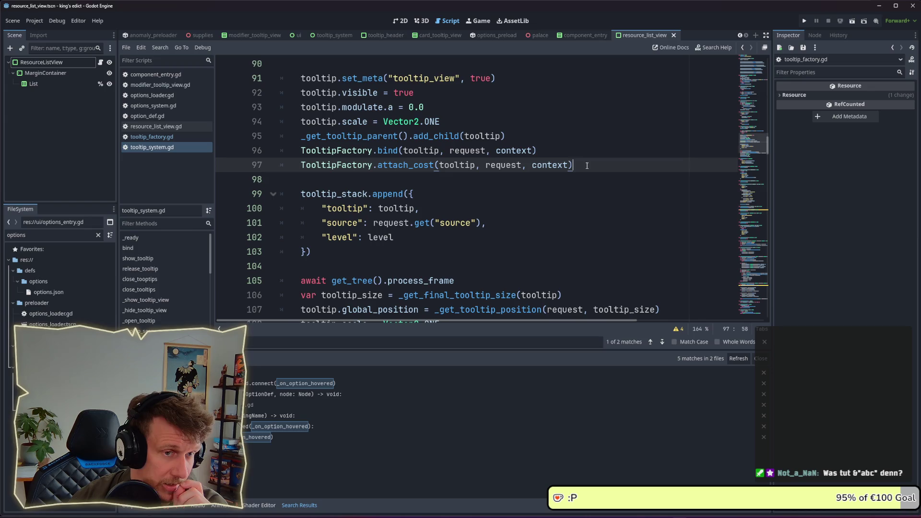
drag(587, 166, 310, 167)
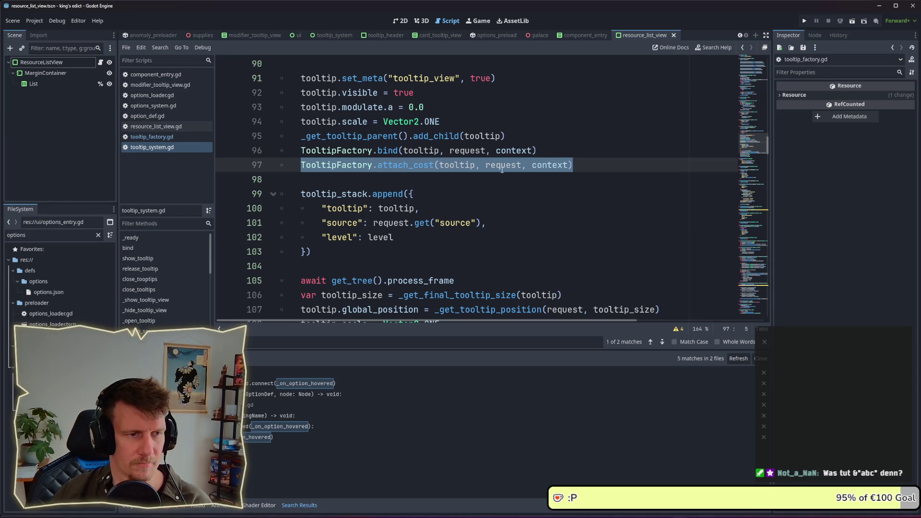
mouse_move(503, 169)
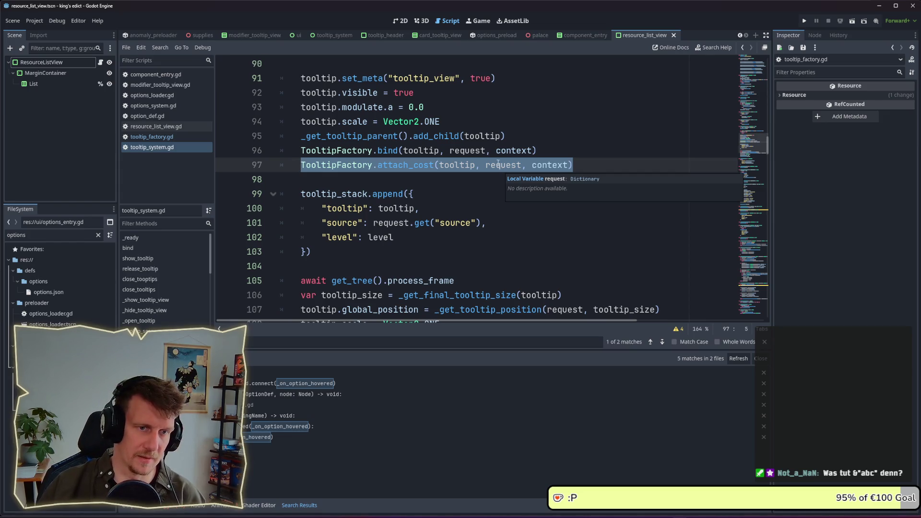
click(582, 165)
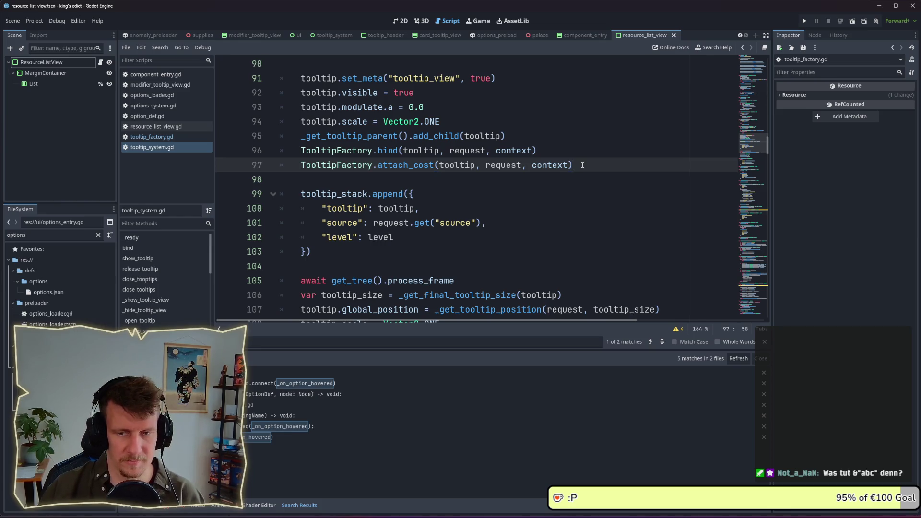
key(Return)
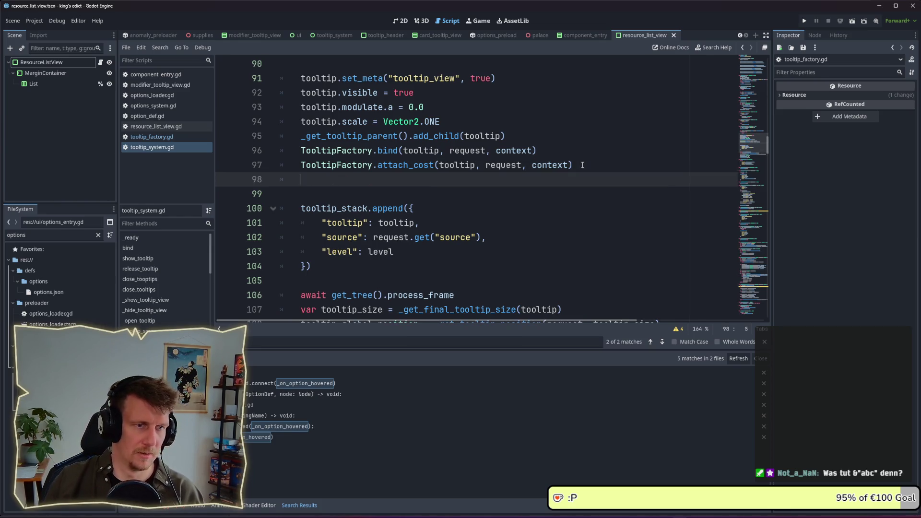
- Duplicate the attach_cost call onto line 98 and rename the copy to attach_card_cost
key(BackSpace)
key(BackSpace)
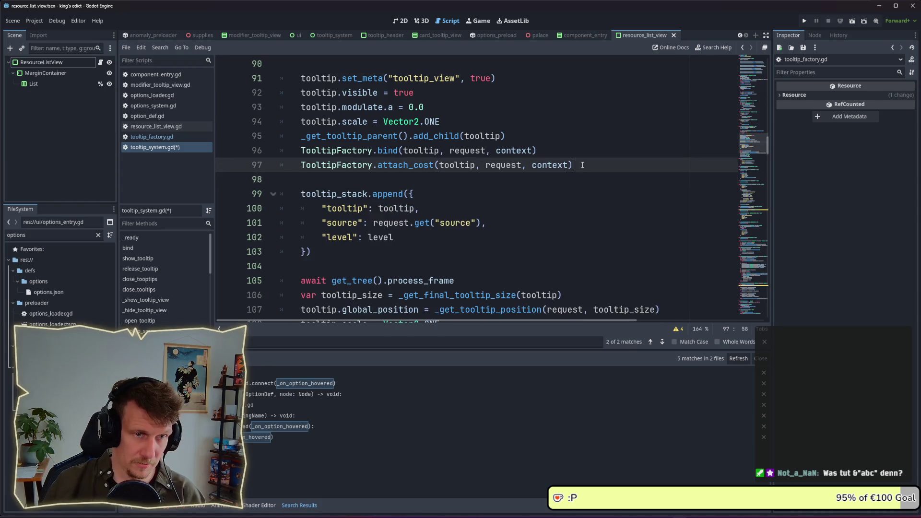
key(ctrl+shift+d)
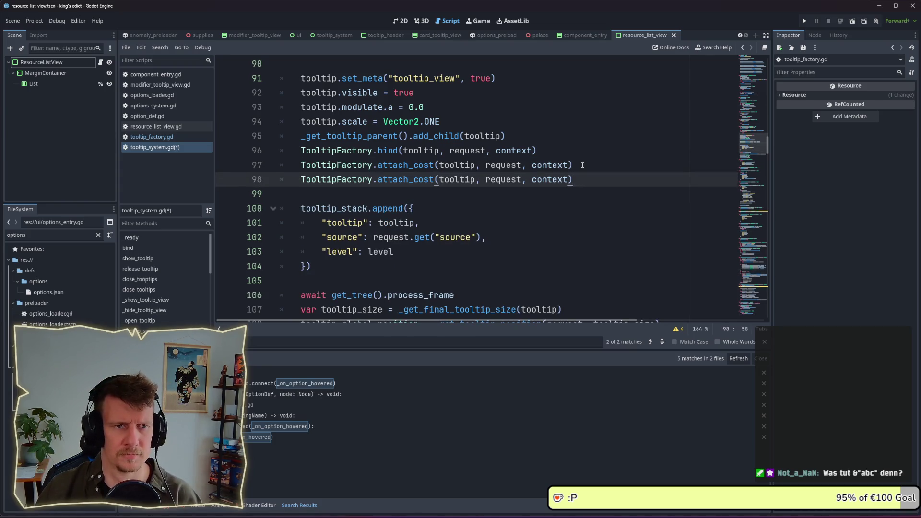
click(496, 166)
click(500, 180)
click(436, 179)
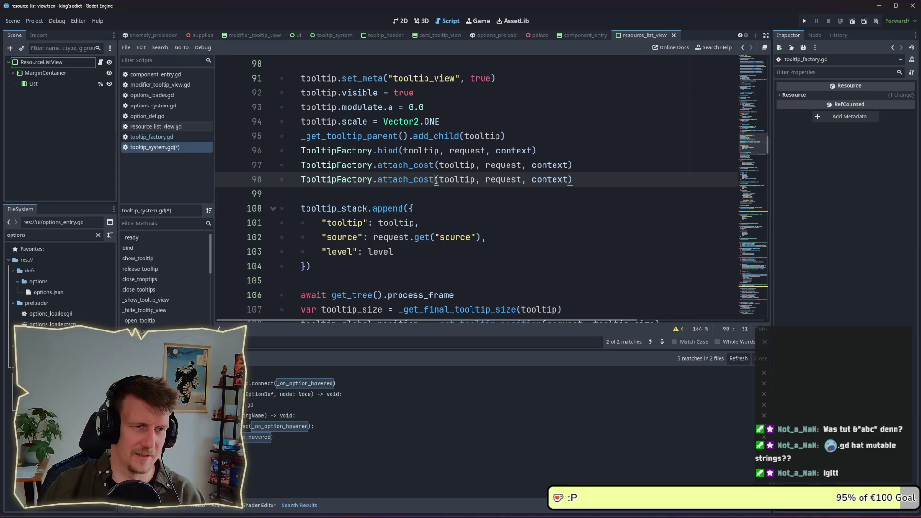
mouse_move(436, 180)
key(Left)
key(Left)
key(Left)
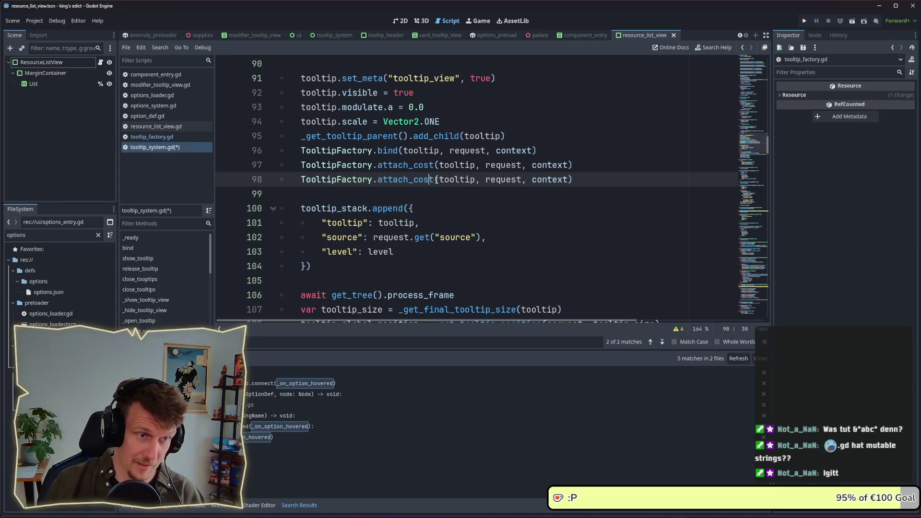
text(c)
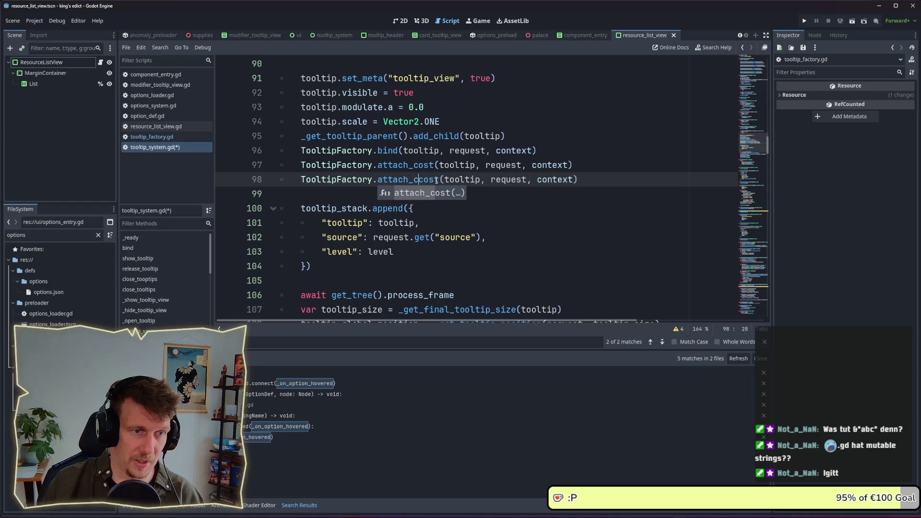
text(ard_)
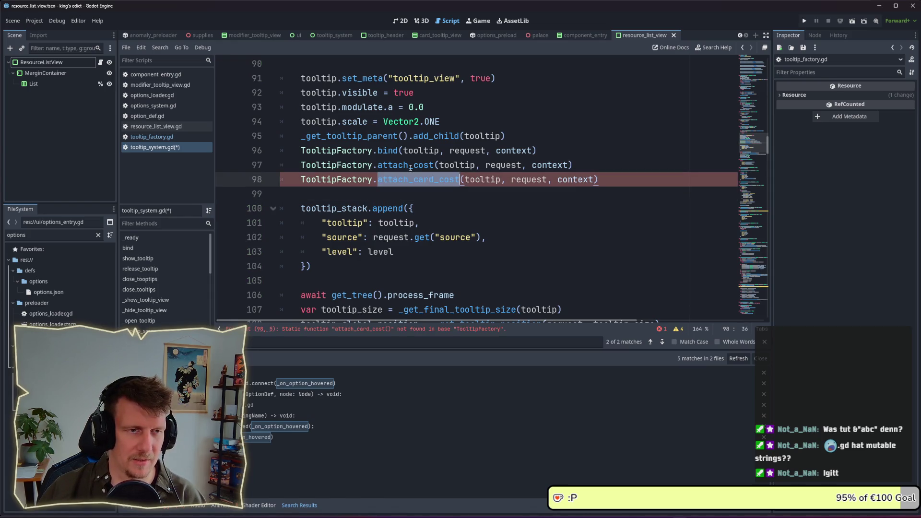
- Search for attach_cost and jump to where it is defined
double_click(410, 167)
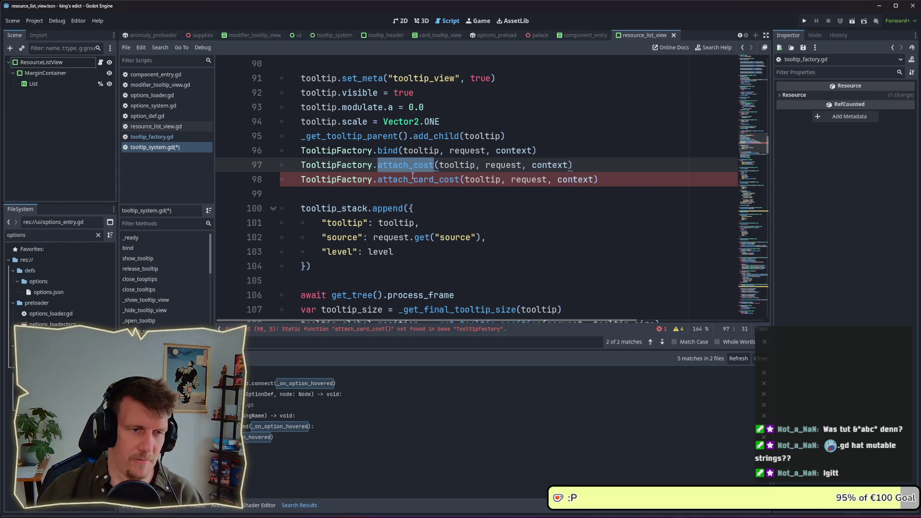
key(ctrl+f)
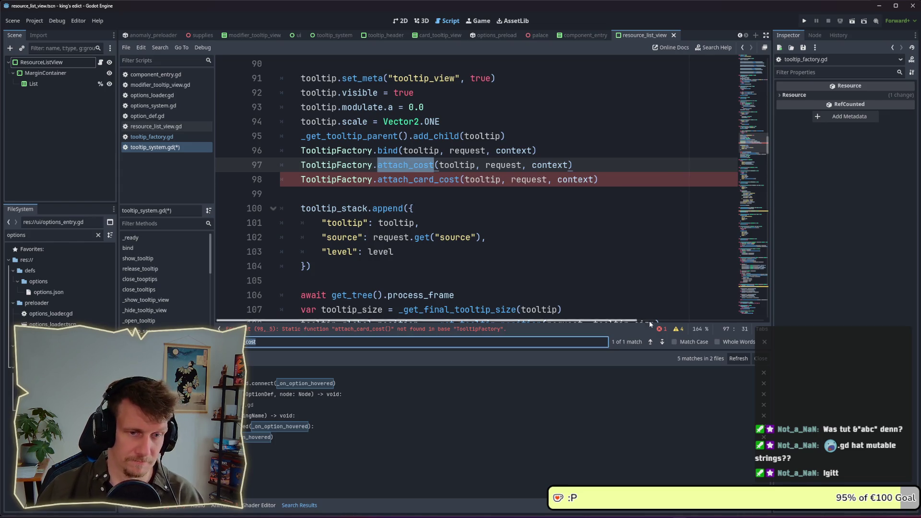
click(664, 342)
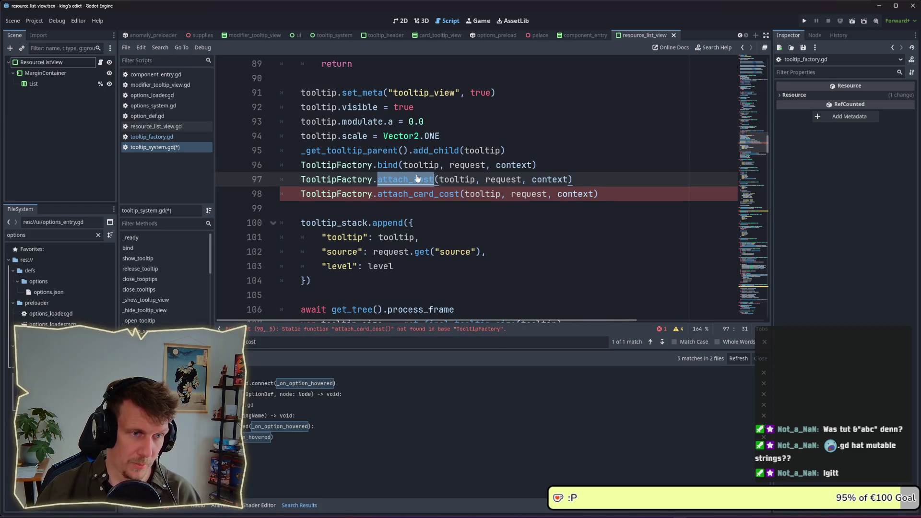
ctrl+click(421, 180)
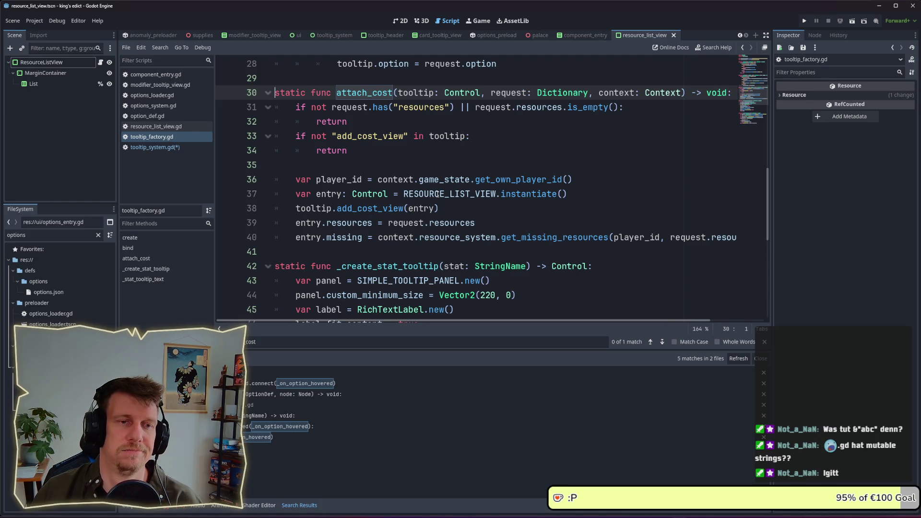
- Return to tooltip_system.gd and delete the attach_card_cost call line
click(185, 148)
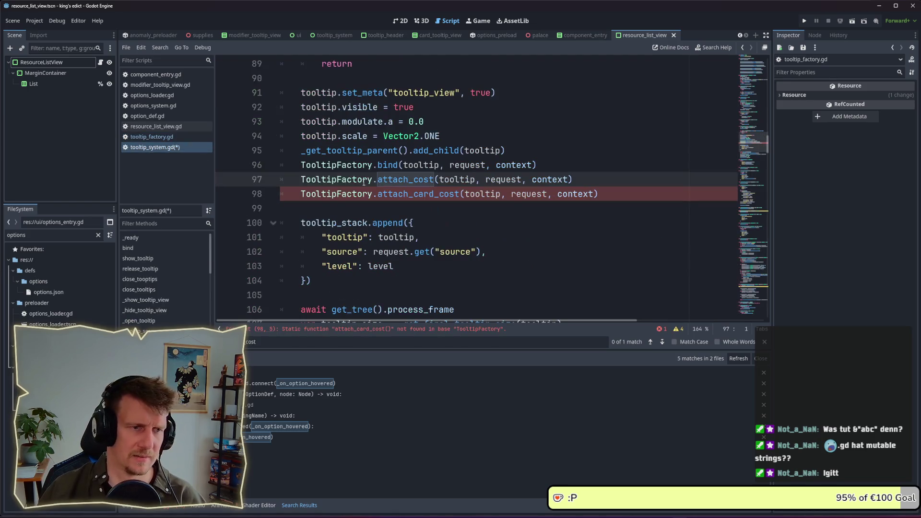
drag(599, 197, 279, 197)
key(BackSpace)
key(BackSpace)
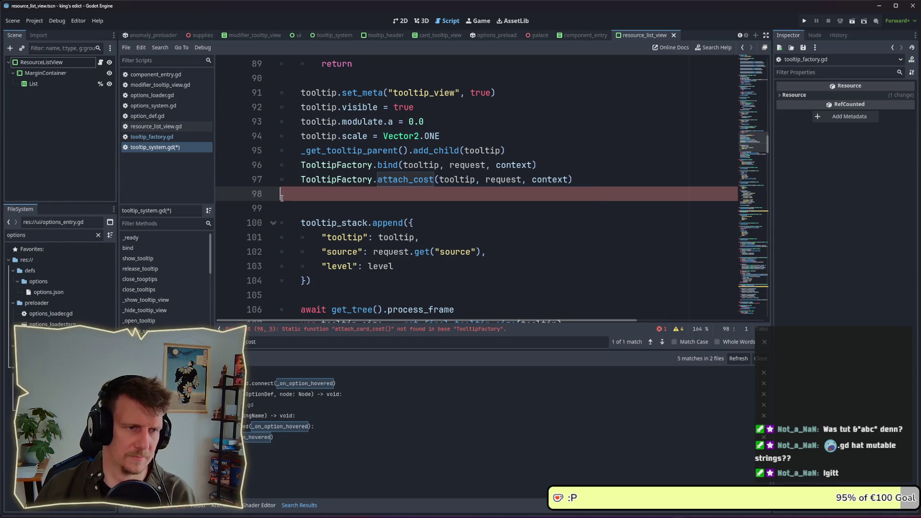
- Open attach_cost in tooltip_factory.gd and examine the resources check on line 31
ctrl+click(417, 182)
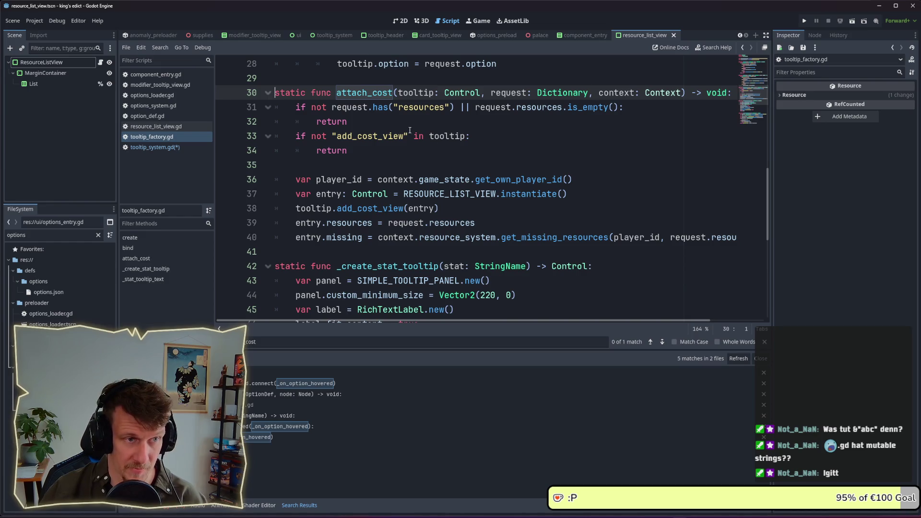
drag(312, 106, 456, 107)
click(456, 106)
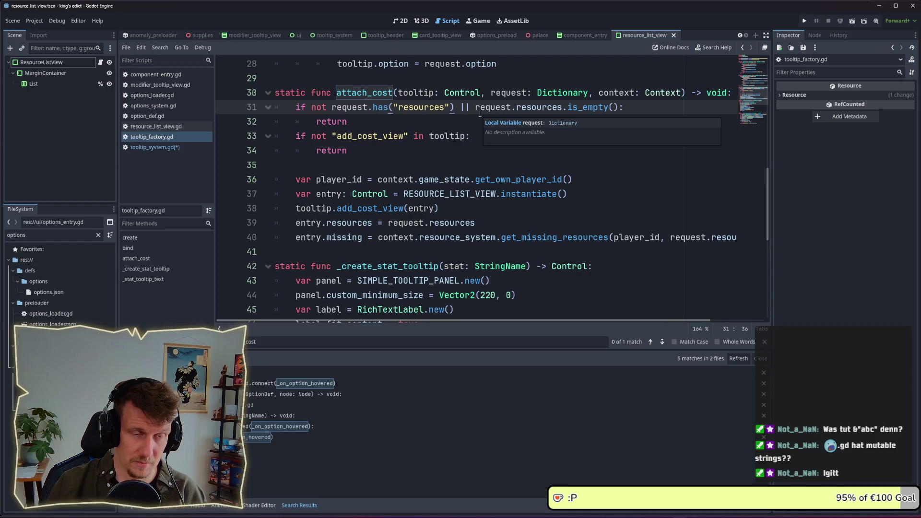
click(621, 103)
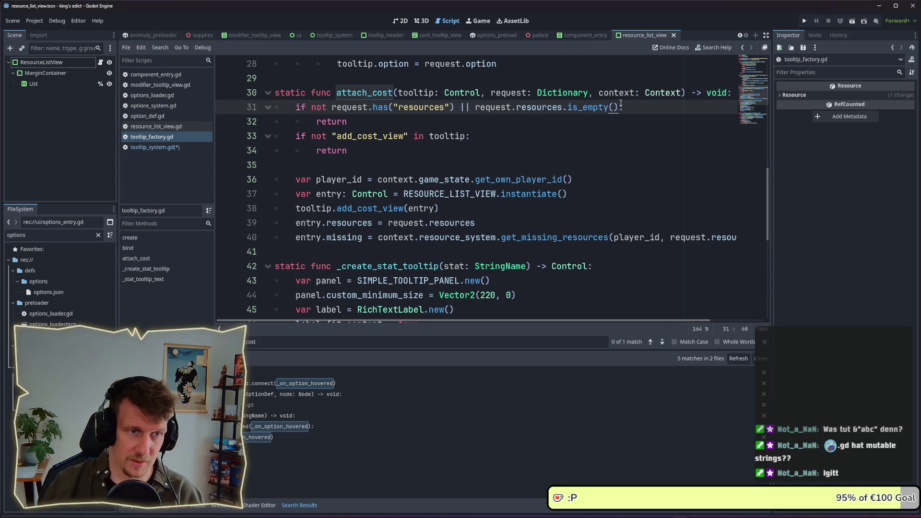
key(ctrl+Left)
key(ctrl+Left)
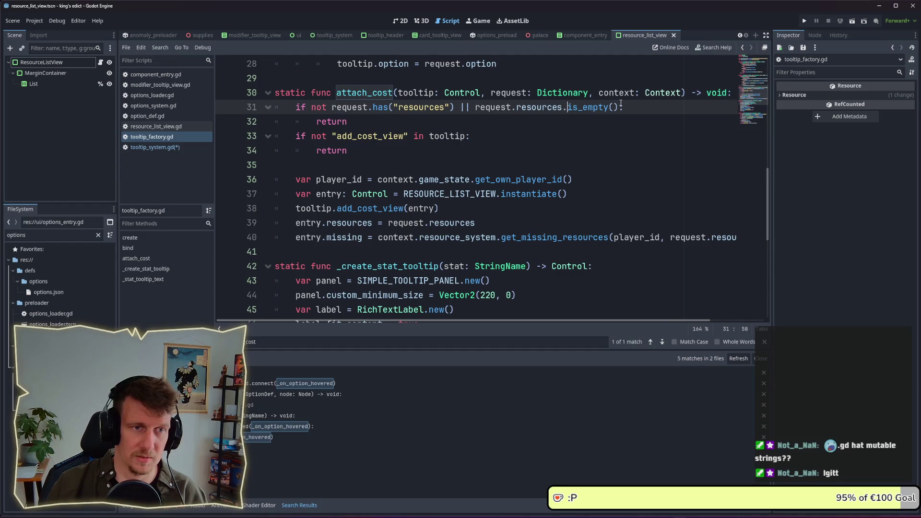
key(ctrl+Left)
key(ctrl+Left)
key(ctrl+Left)
key(ctrl+Right)
key(ctrl+Right)
key(ctrl+Right)
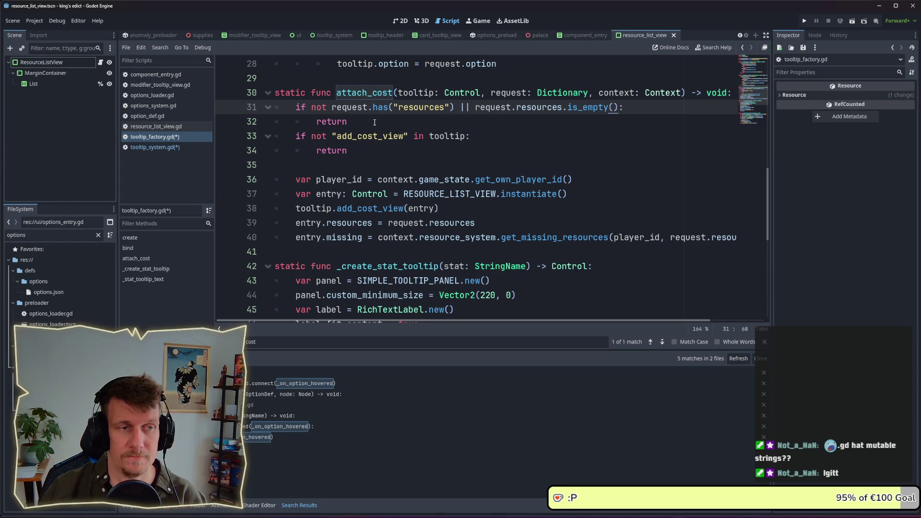
click(318, 109)
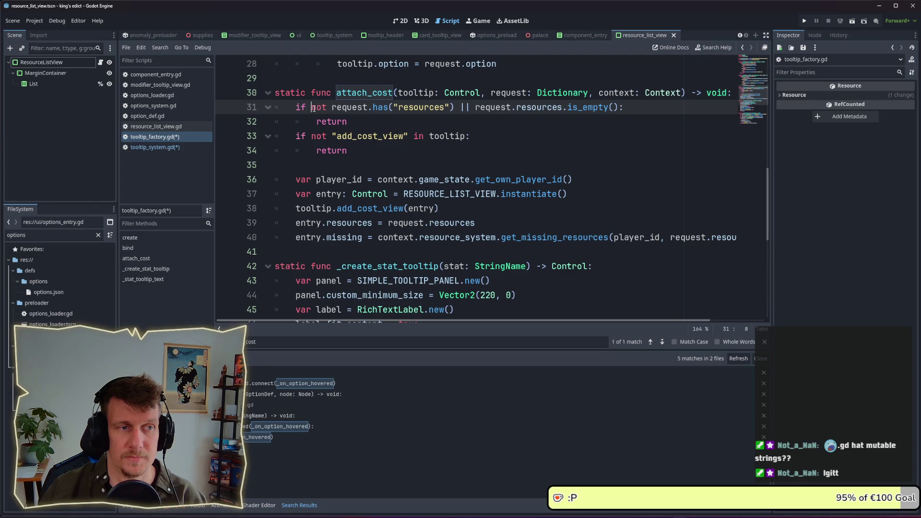
click(620, 109)
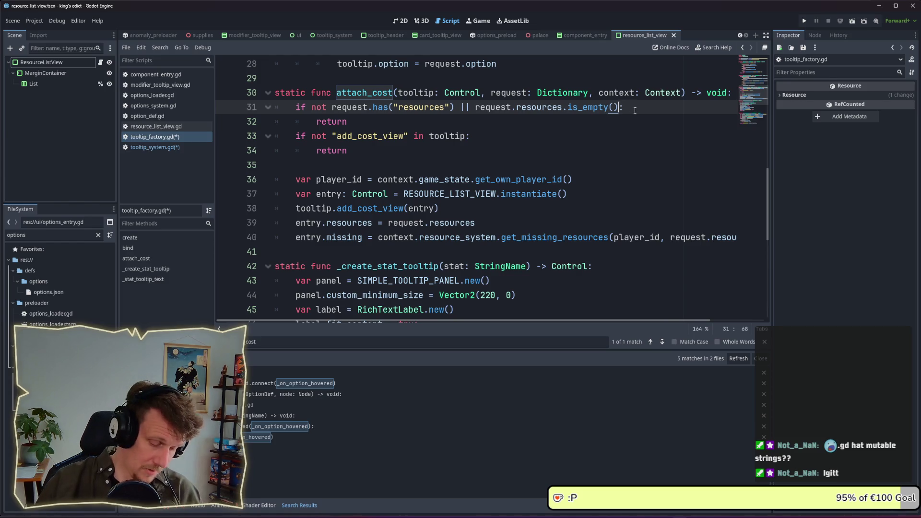
- Wrap line 31's resources check in parentheses, append &&, and paste a copy below
text())
key(ctrl+Left)
key(ctrl+Left)
key(ctrl+Left)
key(ctrl+Left)
key(ctrl+Left)
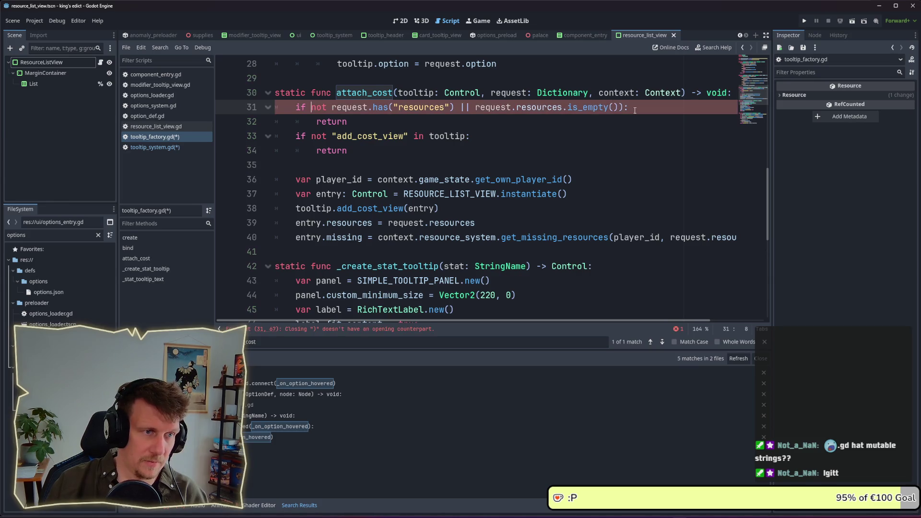
text(()
key(ctrl+Right)
key(ctrl+Right)
key(ctrl+Right)
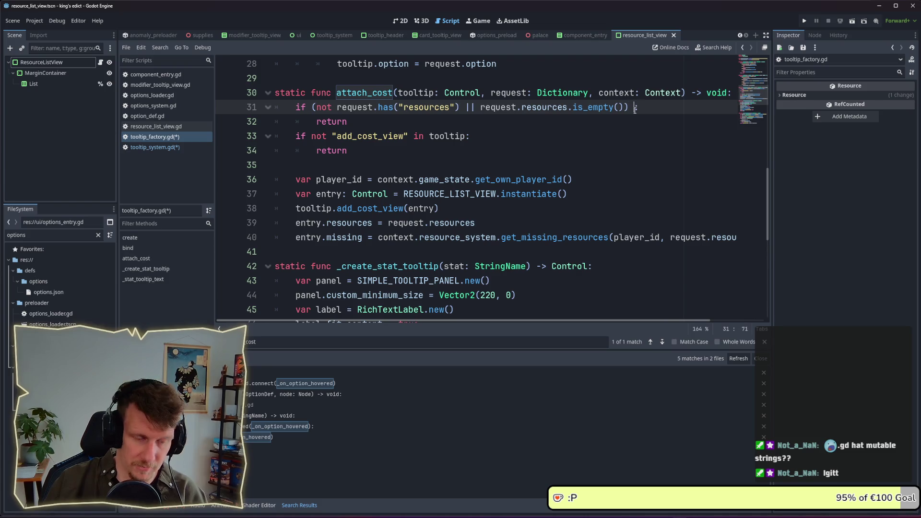
text(&&)
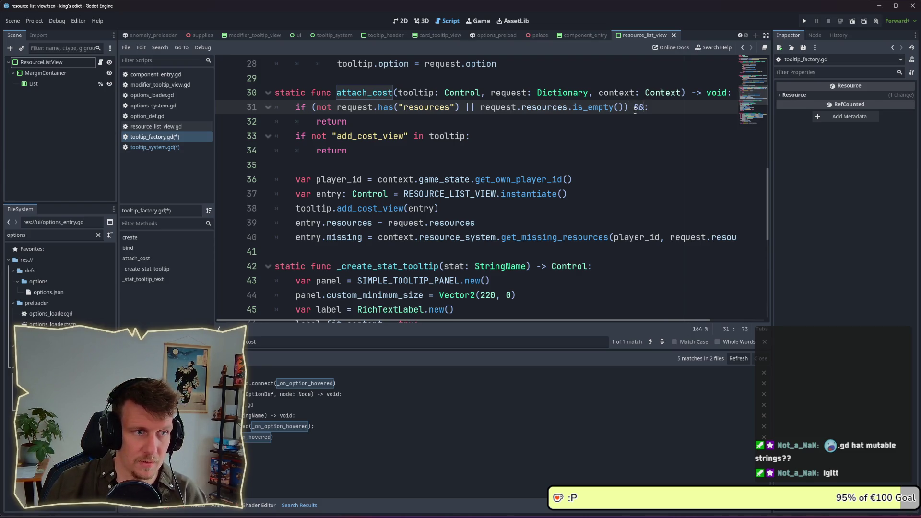
key(Return)
drag(313, 107, 630, 107)
key(ctrl+c)
click(297, 123)
key(ctrl+v)
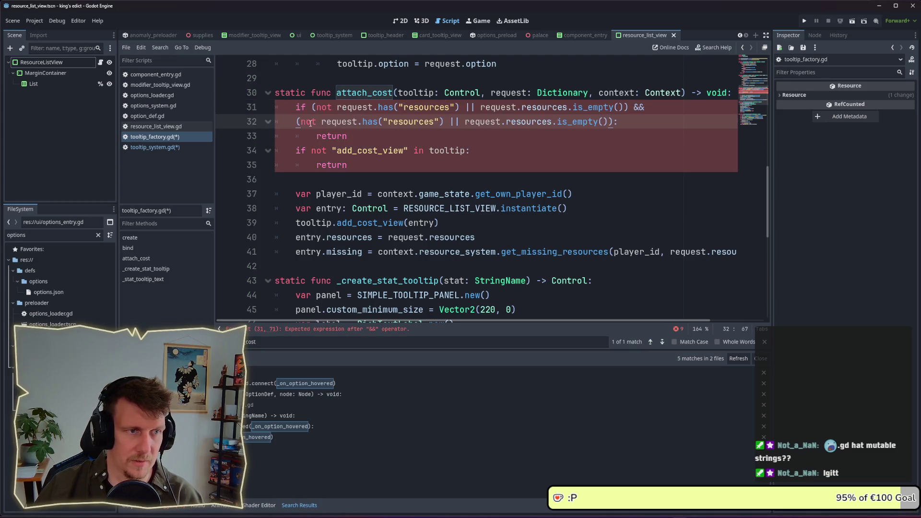
key(BackSpace)
key(BackSpace)
key(Return)
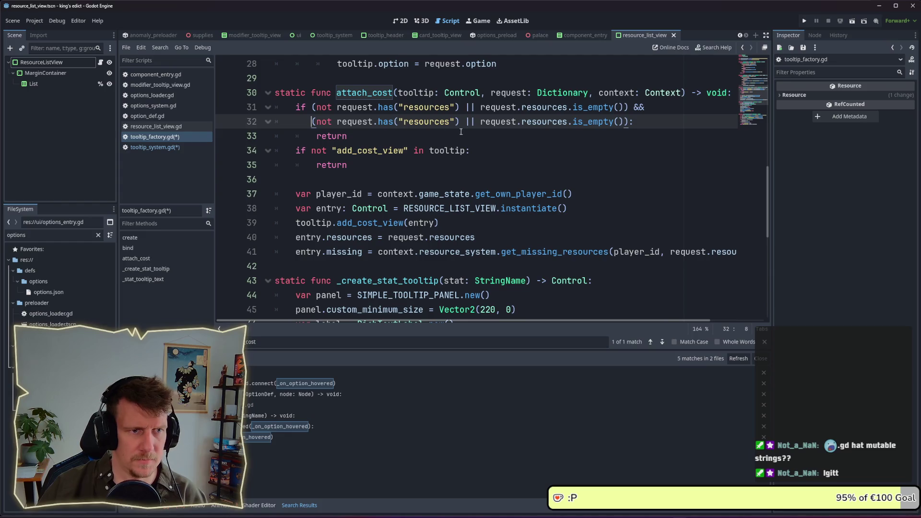
- Turn the copy into a cards check, join it onto line 31, and save
double_click(435, 121)
text(cards)
double_click(528, 121)
text(cards)
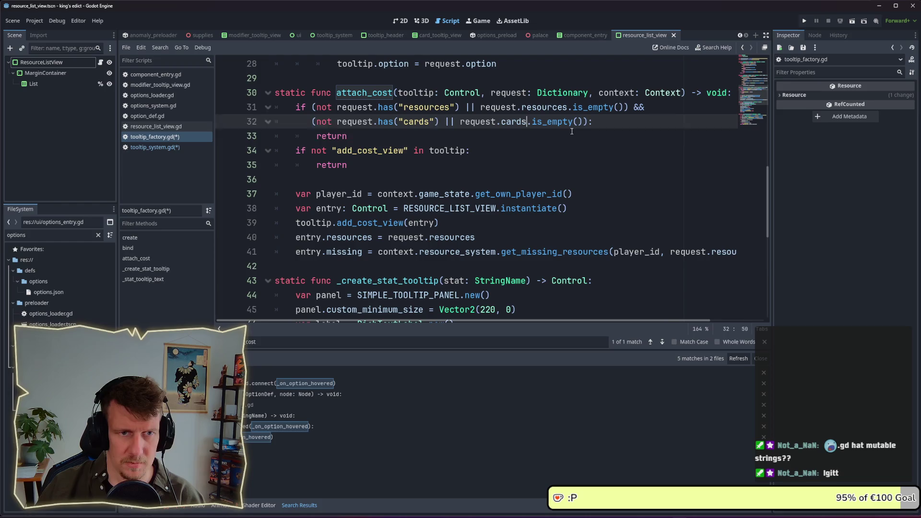
click(543, 135)
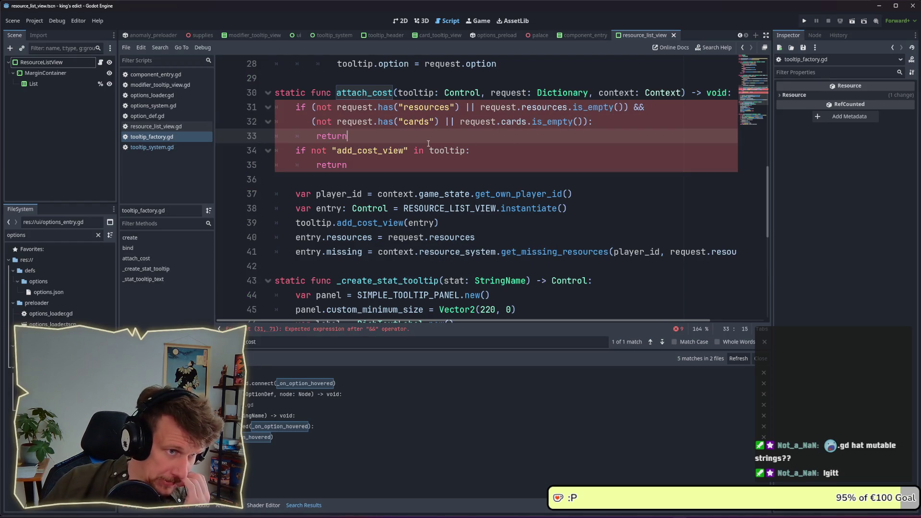
click(313, 122)
key(BackSpace)
key(BackSpace)
key(BackSpace)
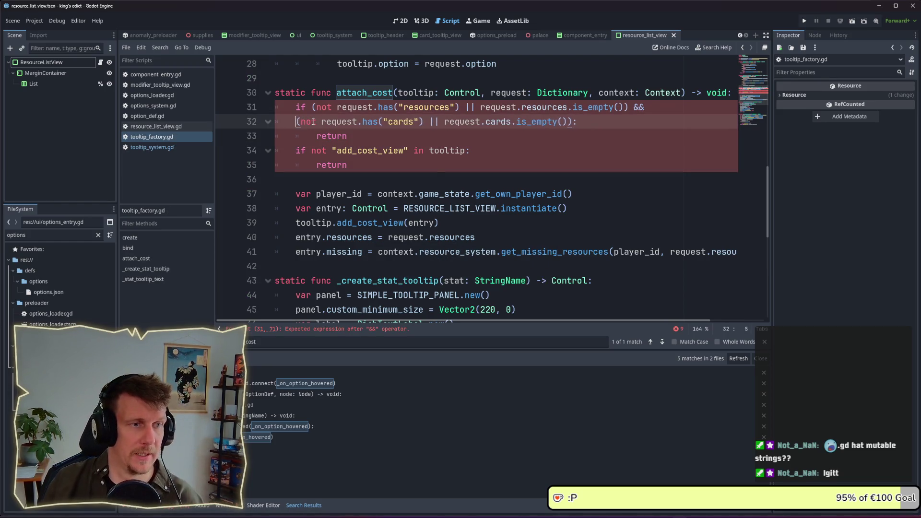
key(ctrl+s)
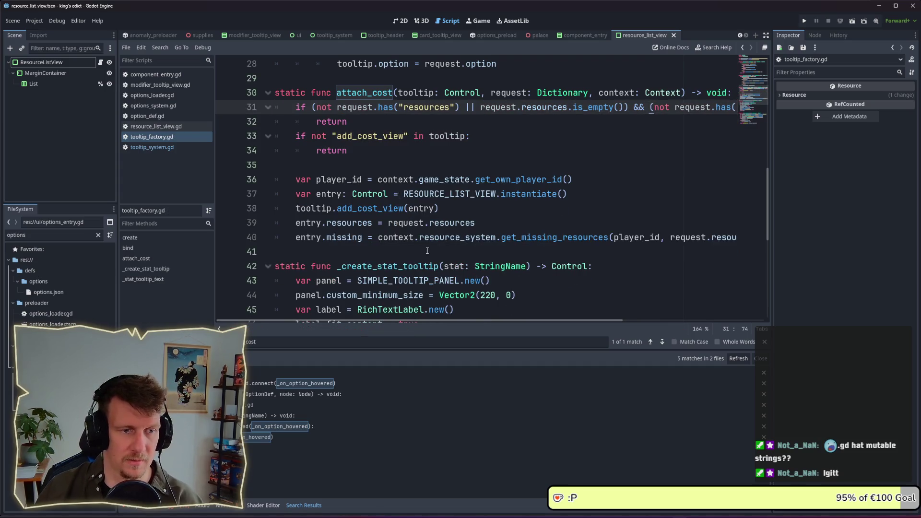
- Review the rest of attach_cost, which instantiates RESOURCE_LIST_VIEW and calls add_cost_view
mouse_move(506, 320)
mouse_down()
mouse_move(647, 325)
mouse_move(517, 312)
mouse_up()
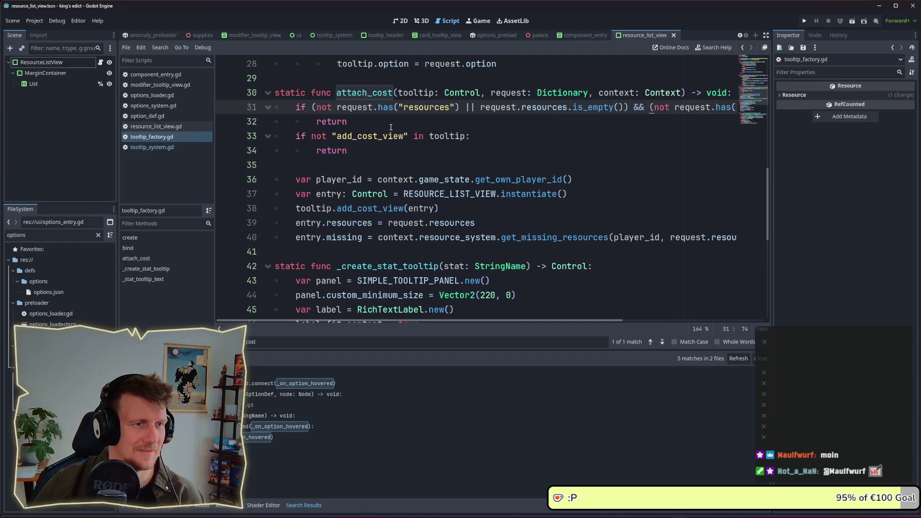
click(392, 127)
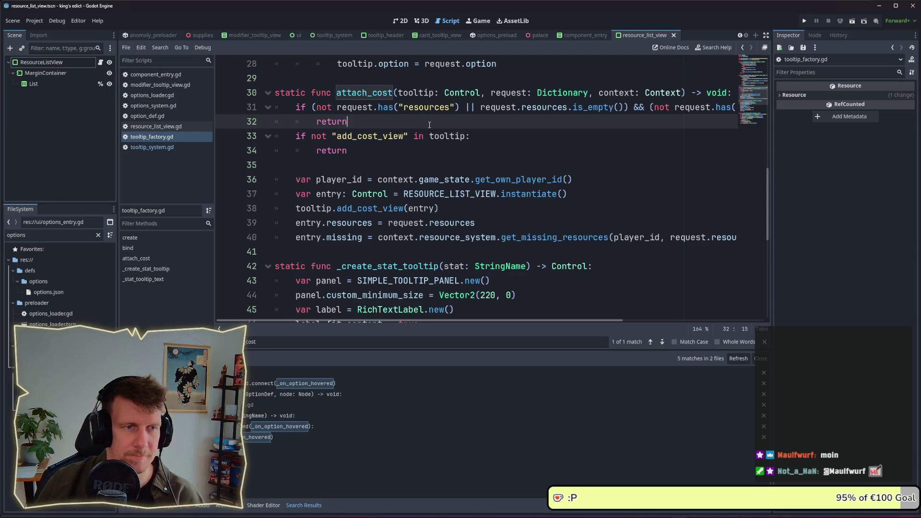
scroll(430, 125, down, 1)
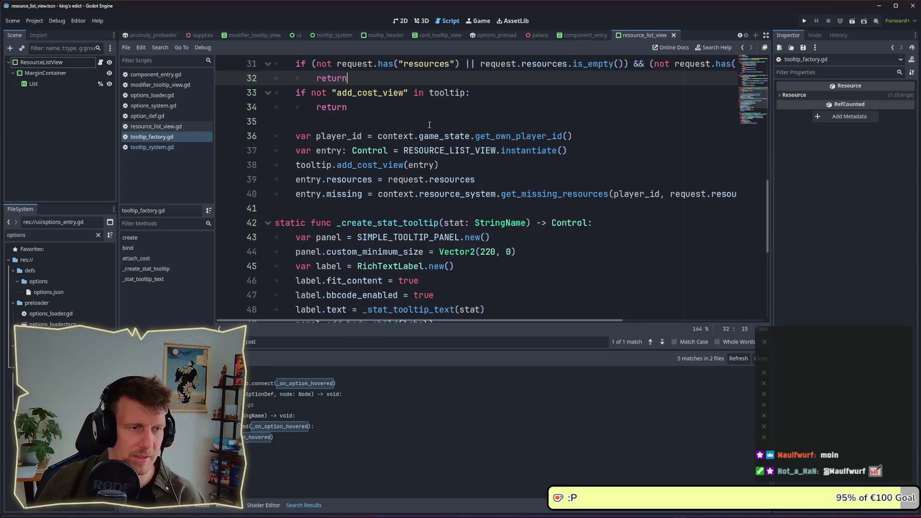
scroll(433, 115, up, 1)
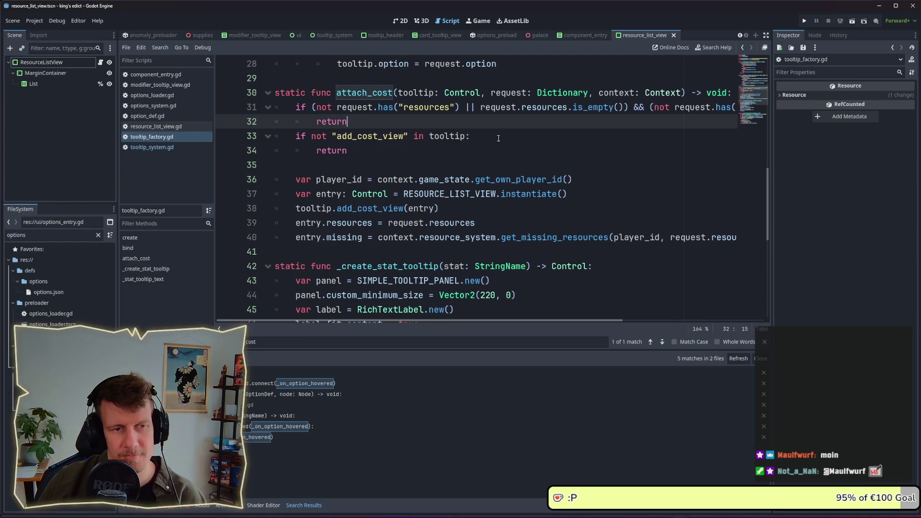
drag(482, 322, 652, 322)
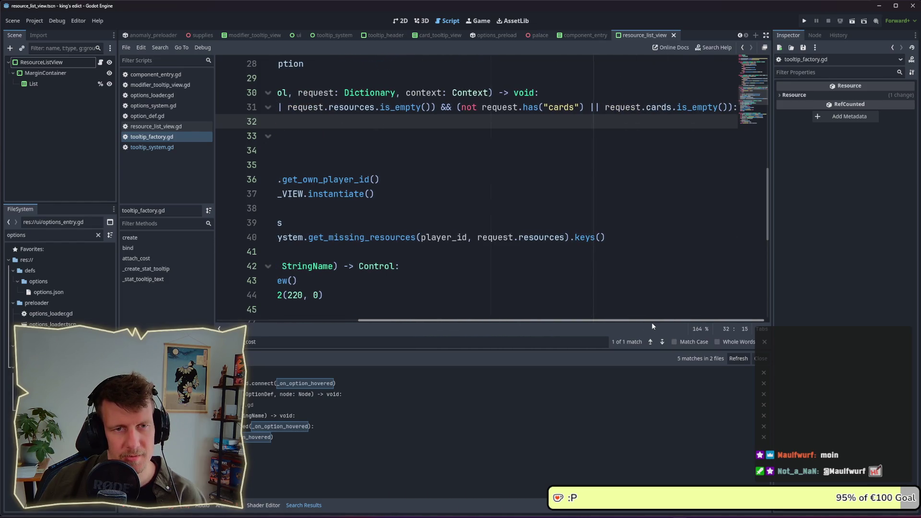
click(441, 123)
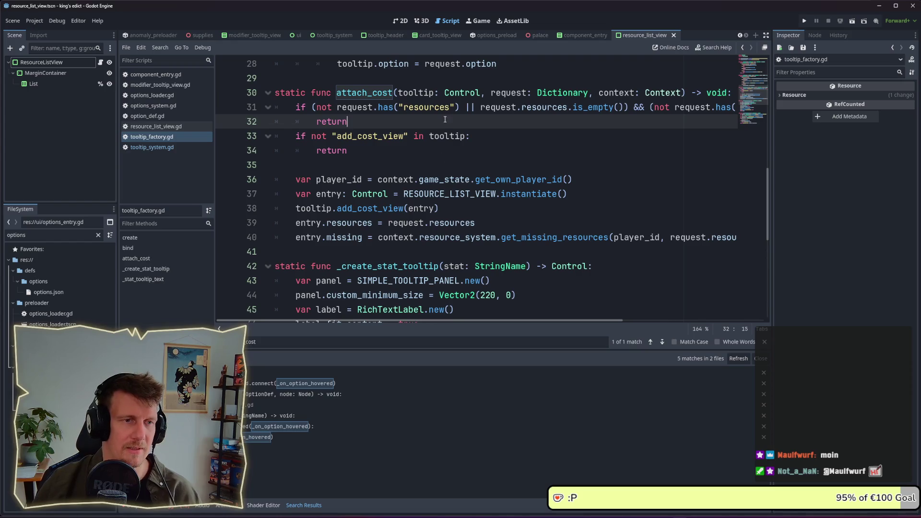
scroll(440, 125, down, 1)
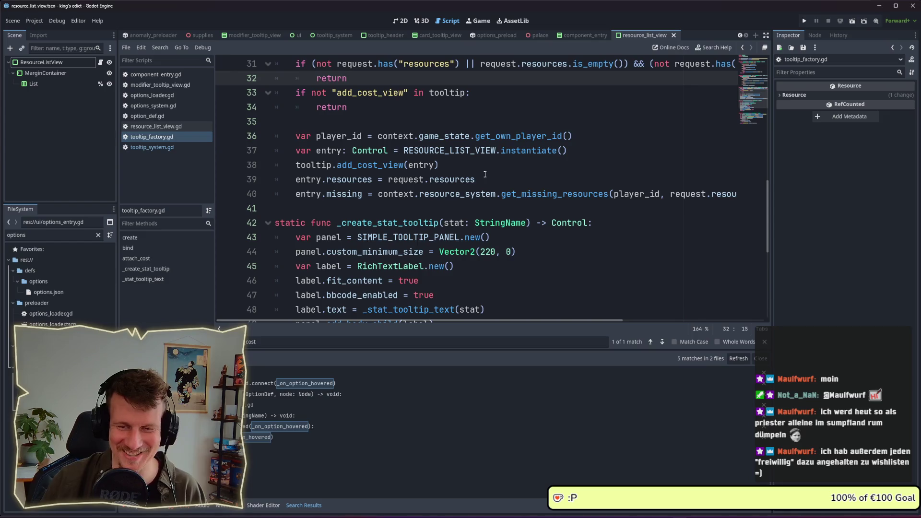
click(496, 194)
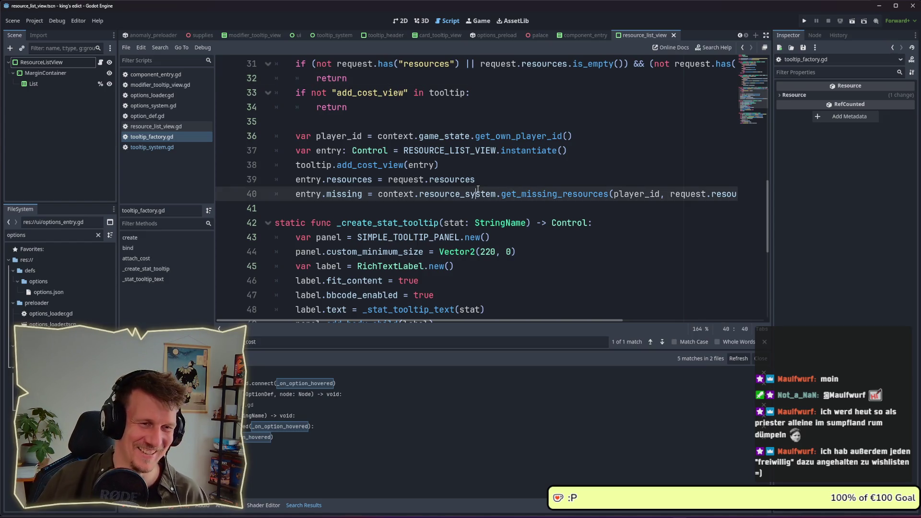
click(499, 179)
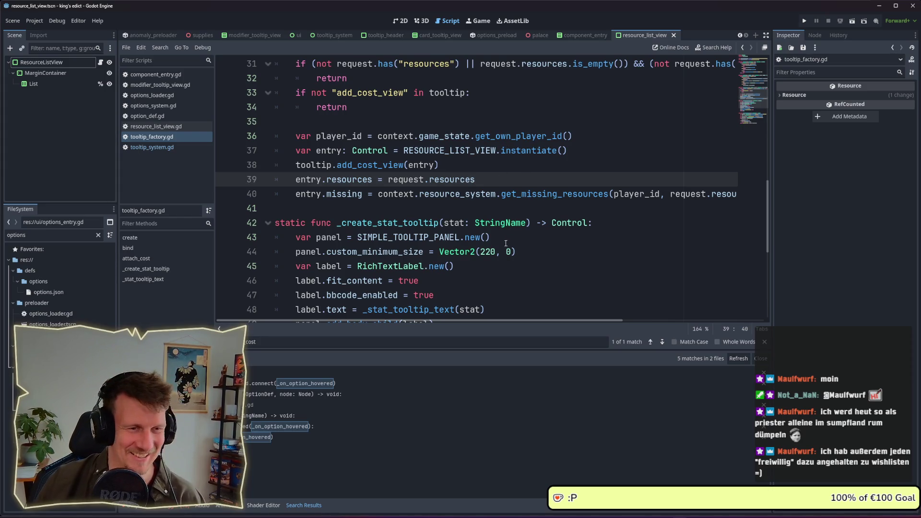
click(490, 209)
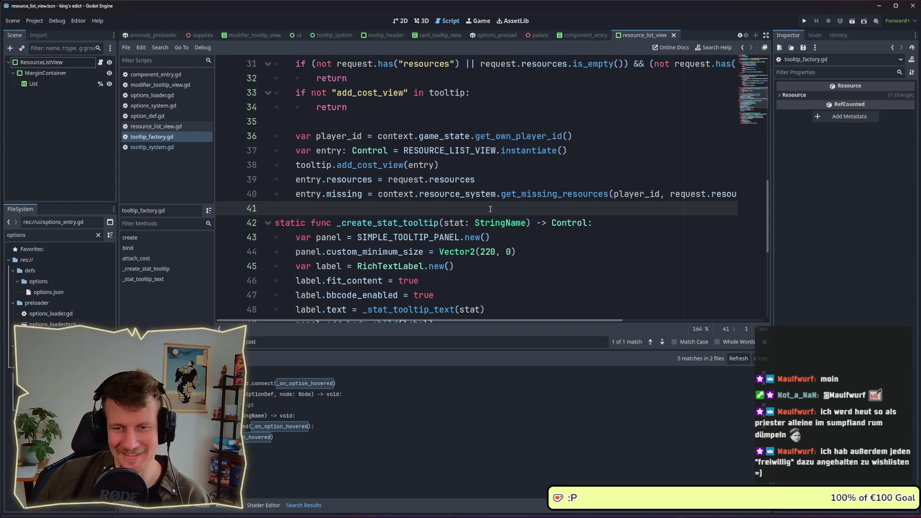
click(492, 180)
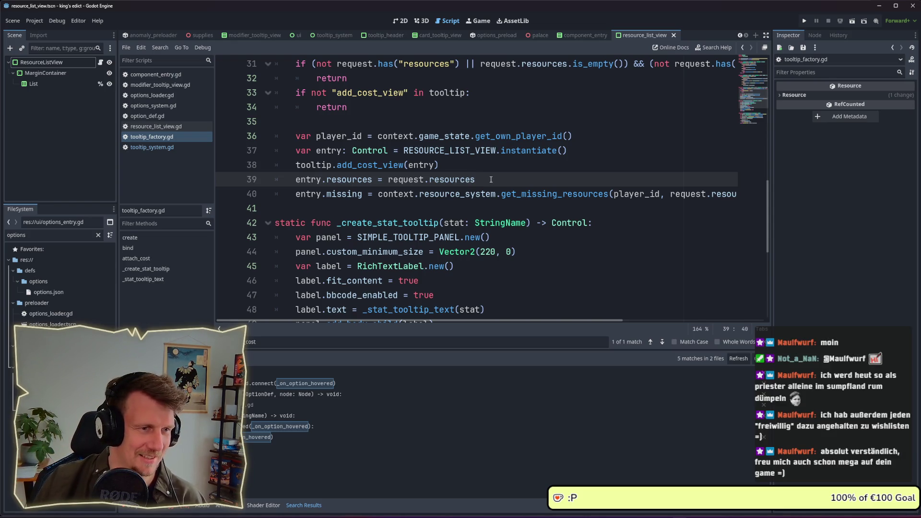
click(471, 206)
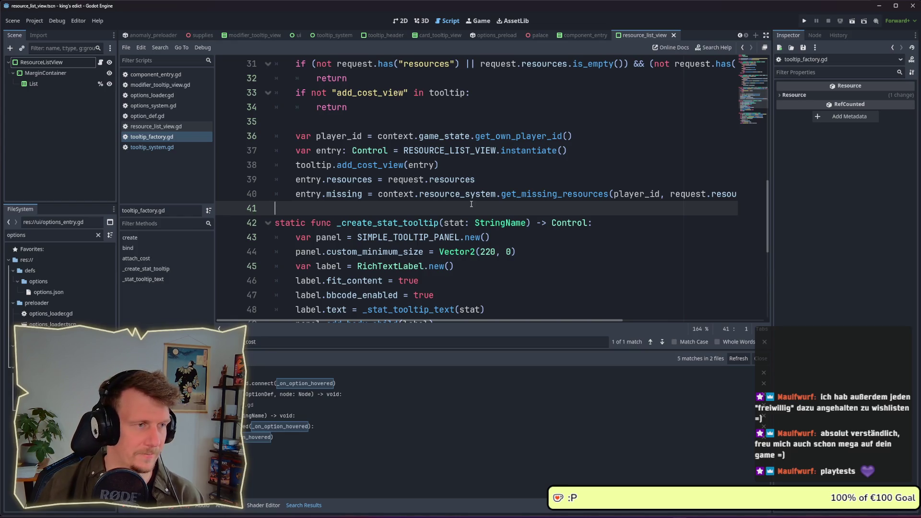
scroll(474, 206, down, 1)
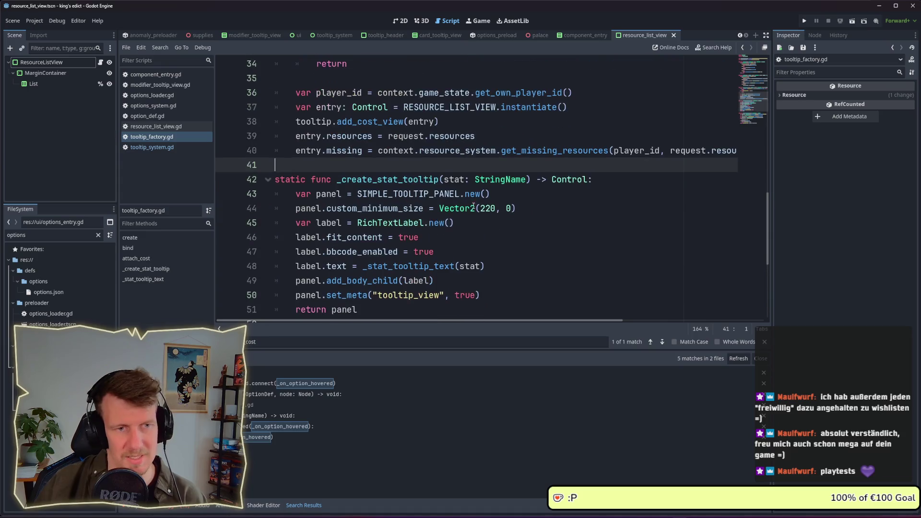
scroll(455, 185, up, 1)
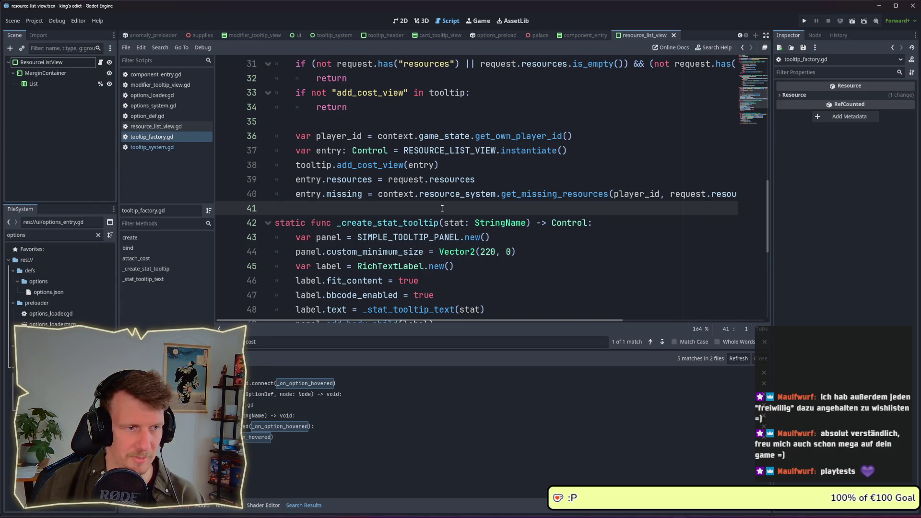
scroll(442, 208, down, 1)
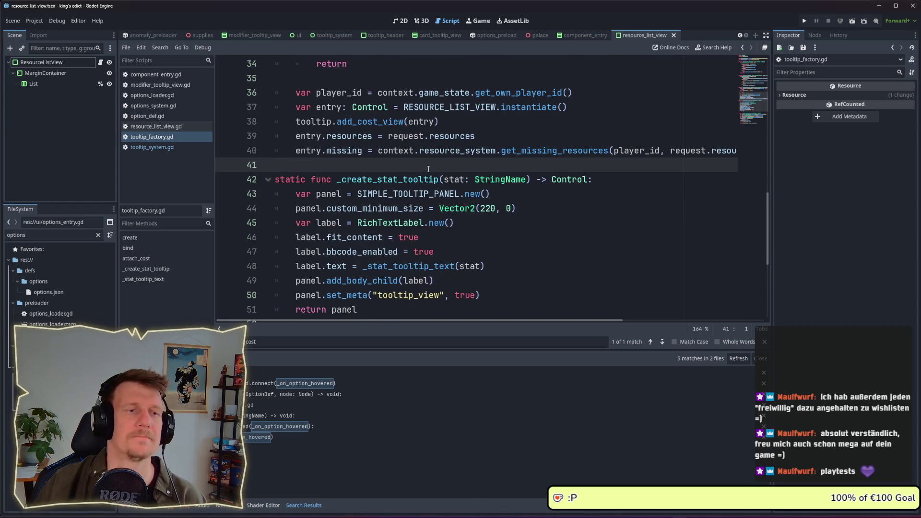
- Add an entry.cards assignment from the request below the add_cost_view call and save
click(455, 122)
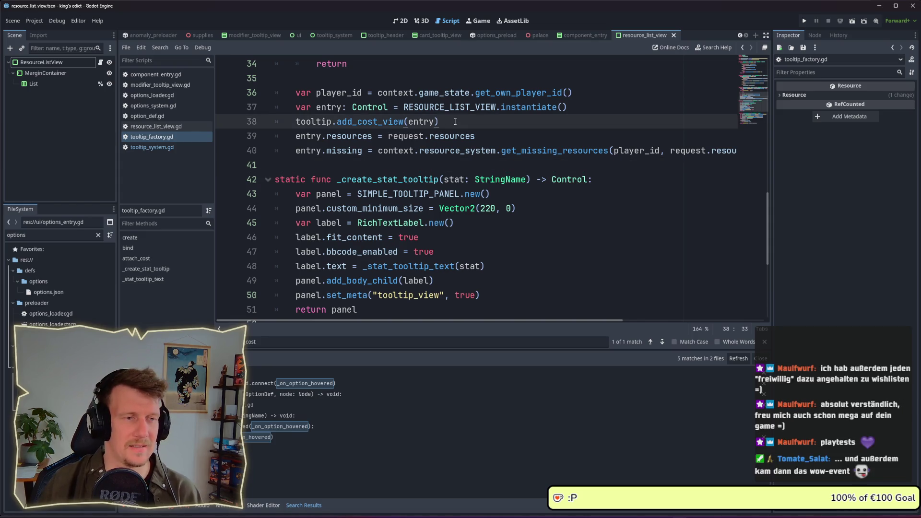
key(Return)
text(entry)
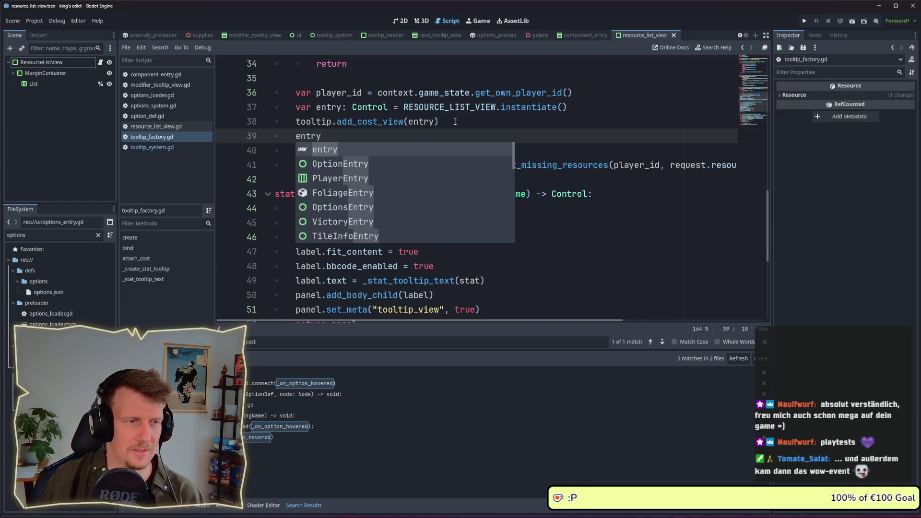
text(.cards =)
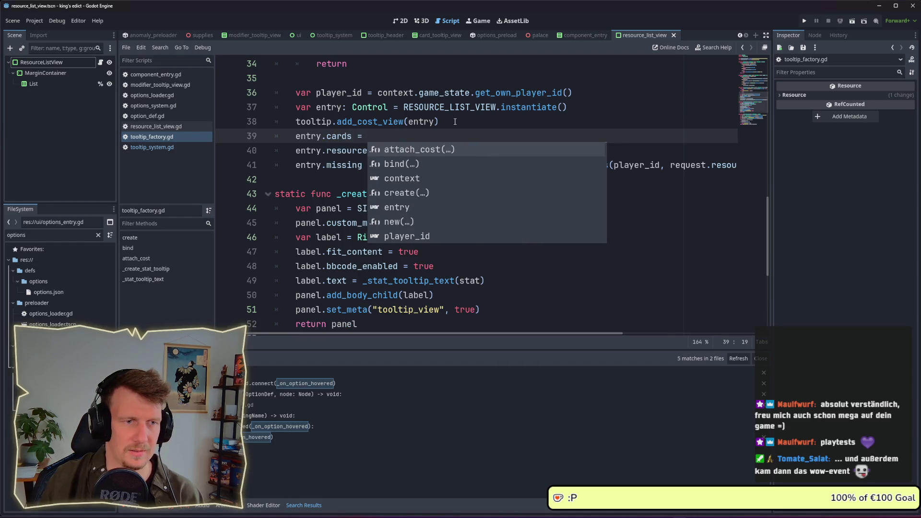
key(Escape)
text(reque)
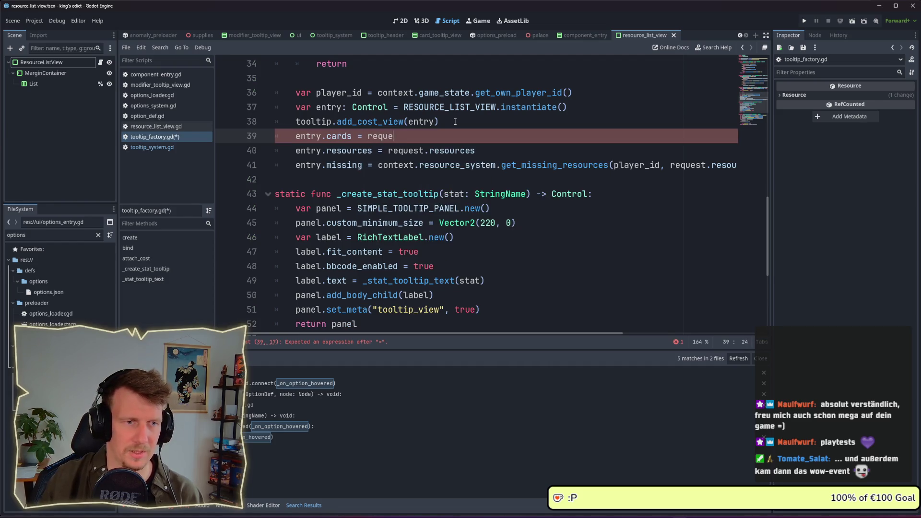
text(s.t.cart)
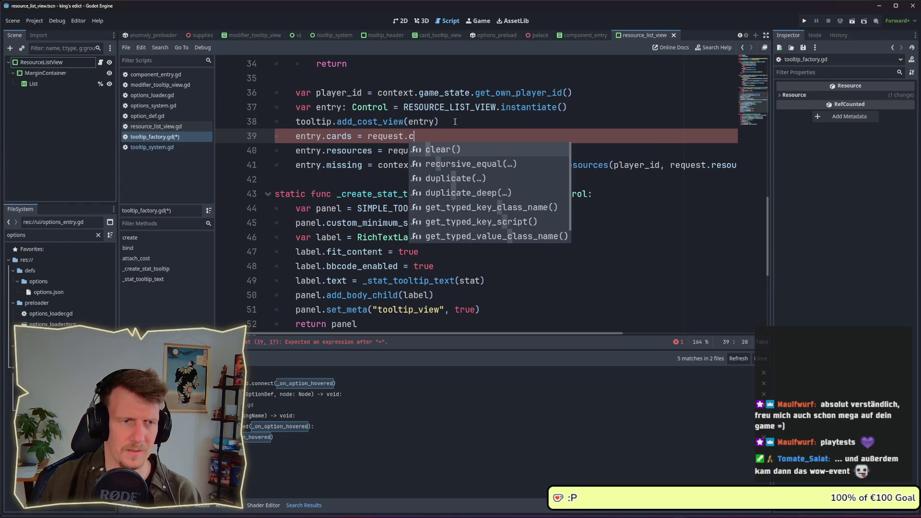
text(s)
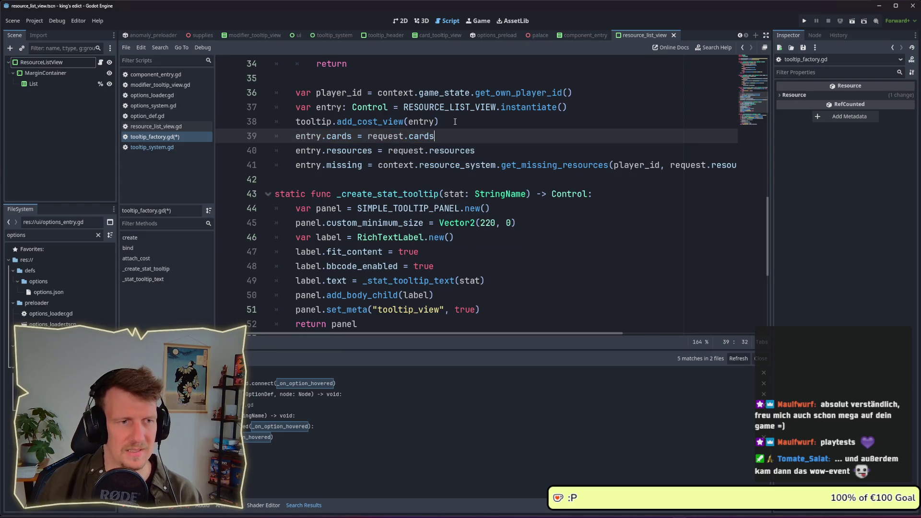
key(ctrl+s)
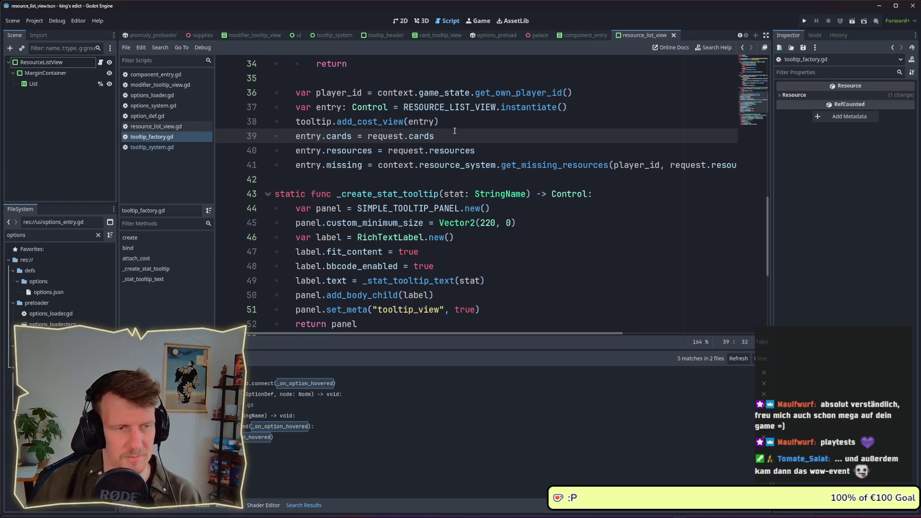
- Change the new line to read entry.cards = request.get("cards")
double_click(590, 170)
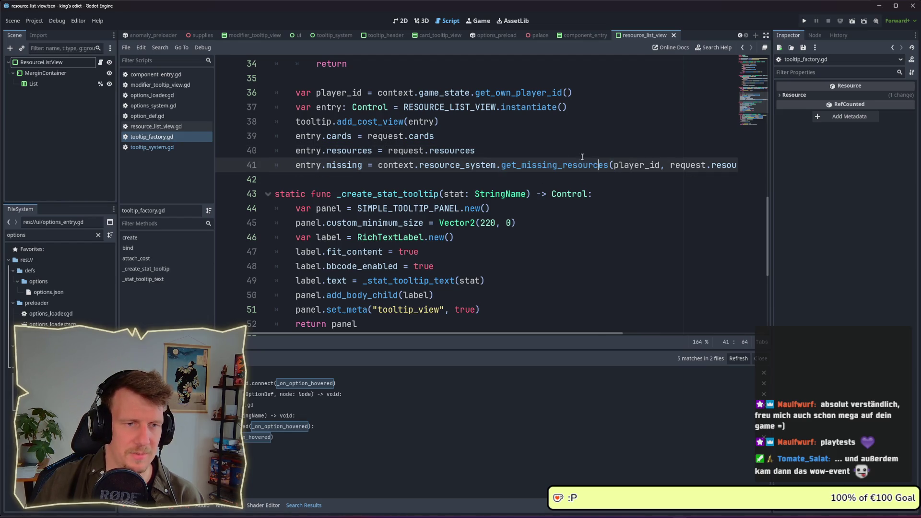
click(547, 151)
scroll(489, 167, up, 5)
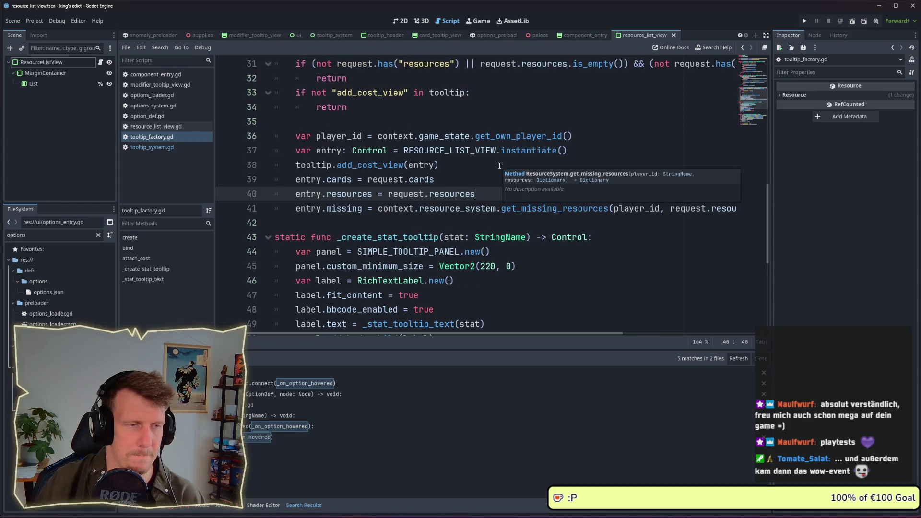
scroll(477, 170, down, 3)
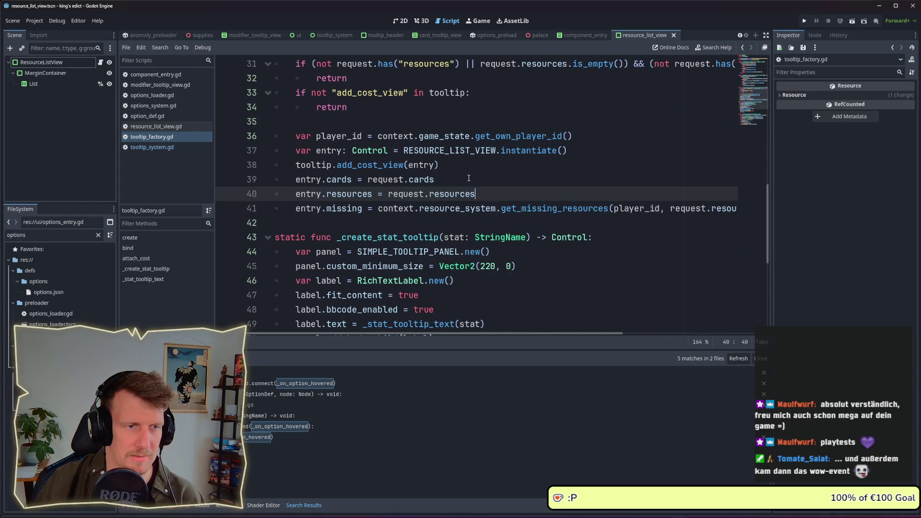
click(469, 178)
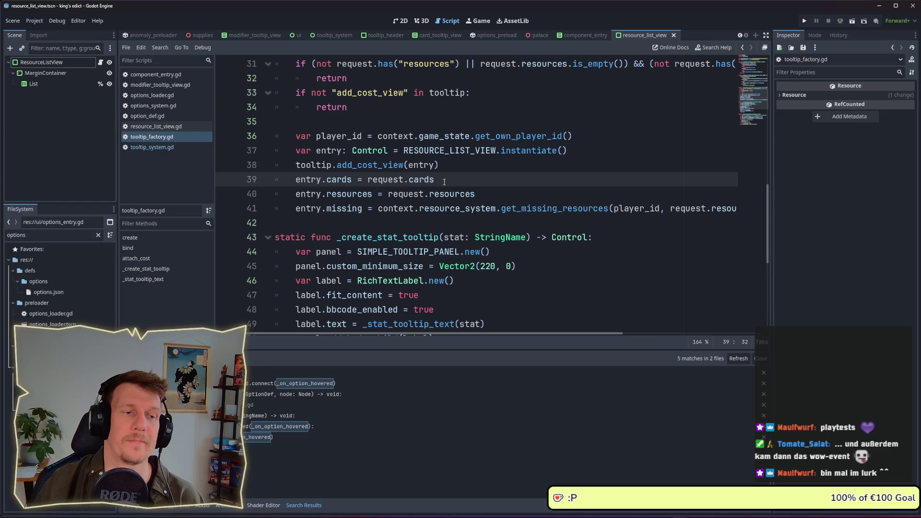
click(411, 180)
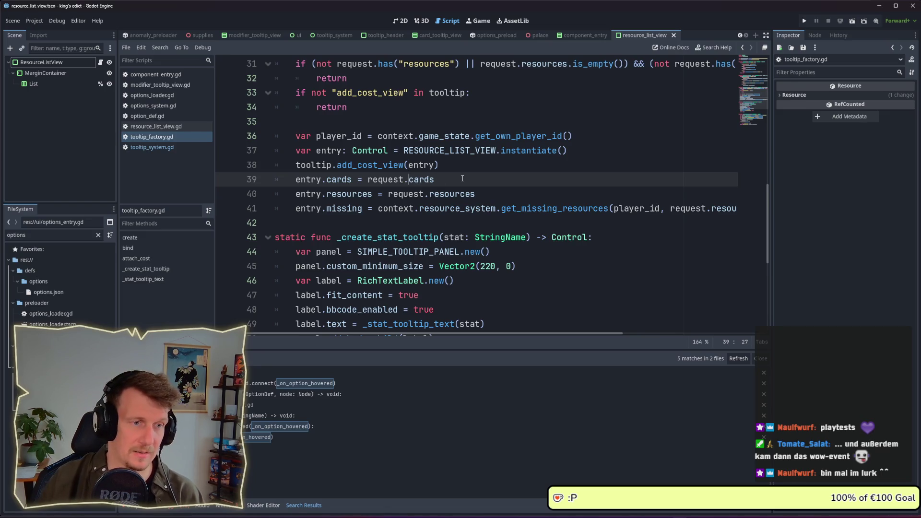
key(ctrl+Delete)
text(ge)
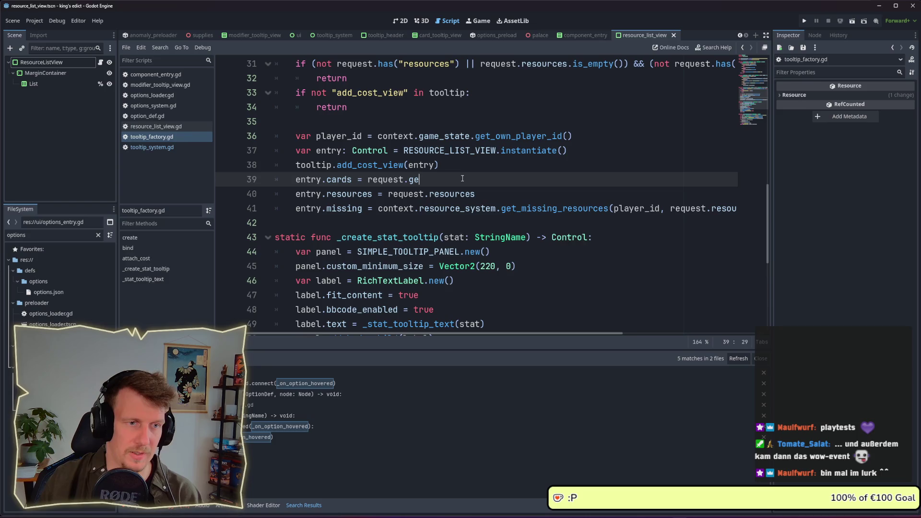
text(t("cards)
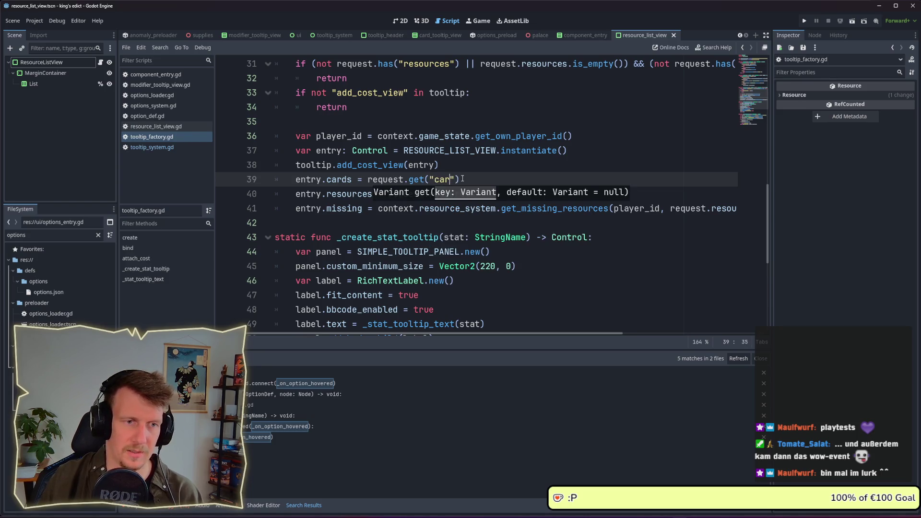
text("))
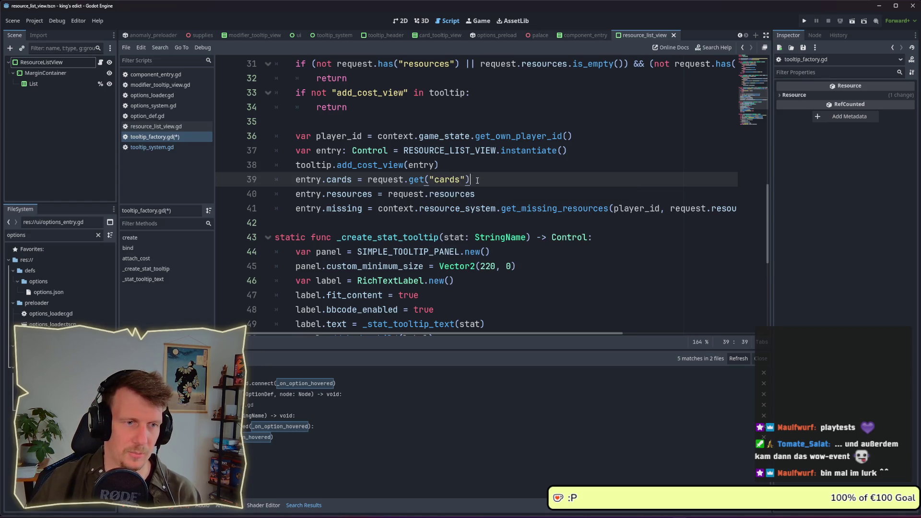
- Change the resources line to use request.get("resources") and save the script
drag(409, 179, 478, 179)
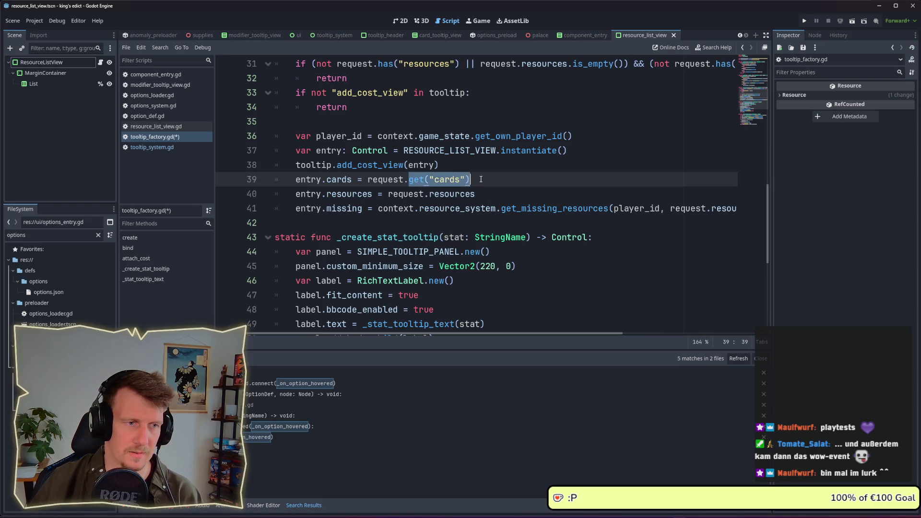
key(ctrl+c)
double_click(473, 194)
key(ctrl+v)
click(462, 194)
double_click(462, 194)
text(resources)
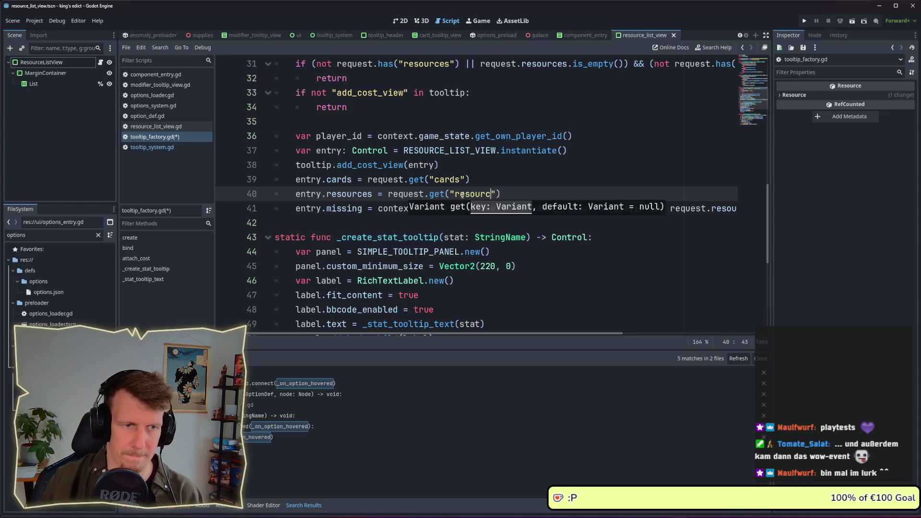
key(ctrl+s)
click(484, 181)
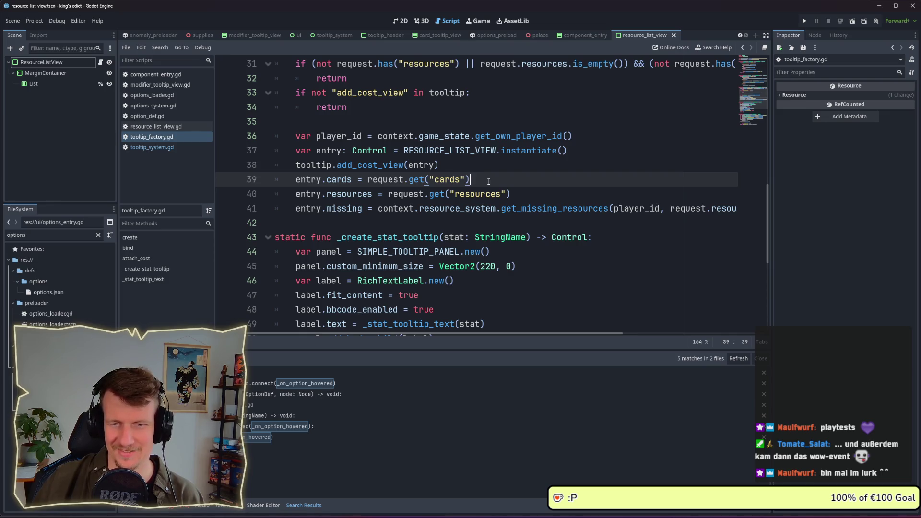
- Launch the game, start a multiplayer match, and inspect the palace and red barn tiles
click(806, 21)
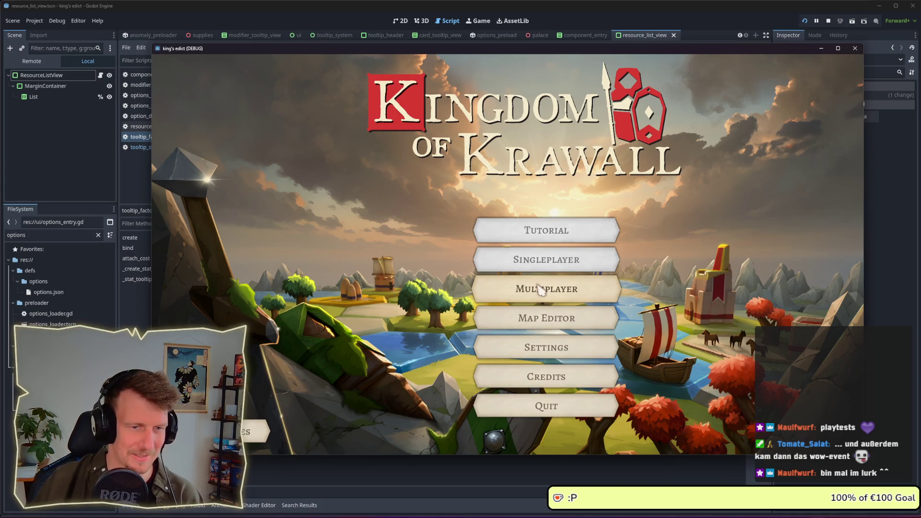
click(541, 290)
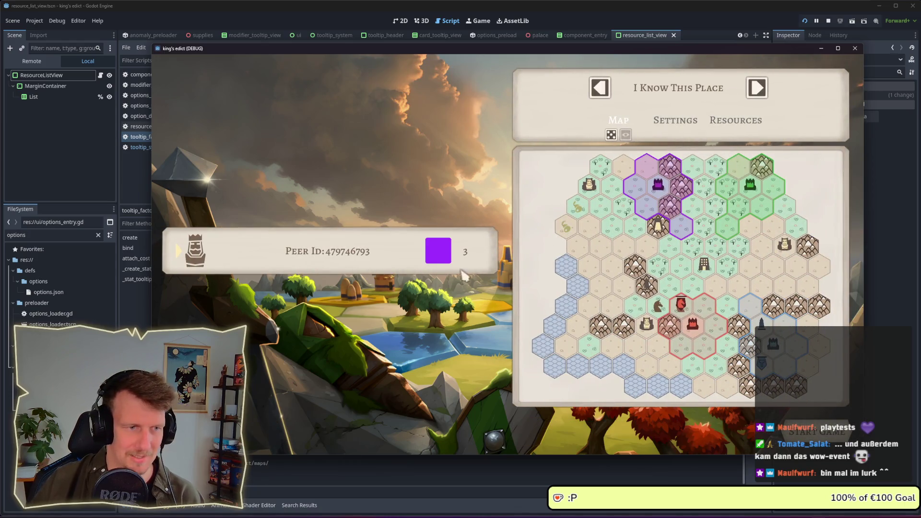
click(820, 429)
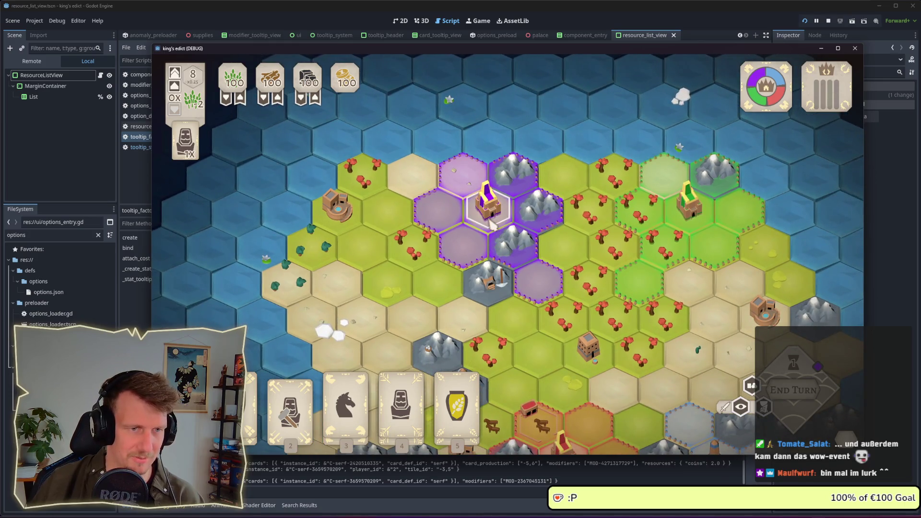
click(494, 226)
mouse_move(187, 290)
click(547, 417)
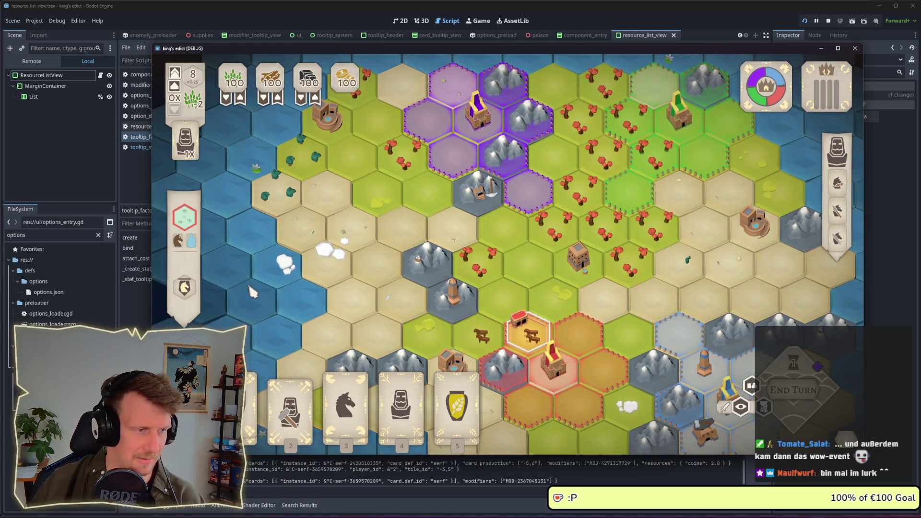
mouse_move(199, 294)
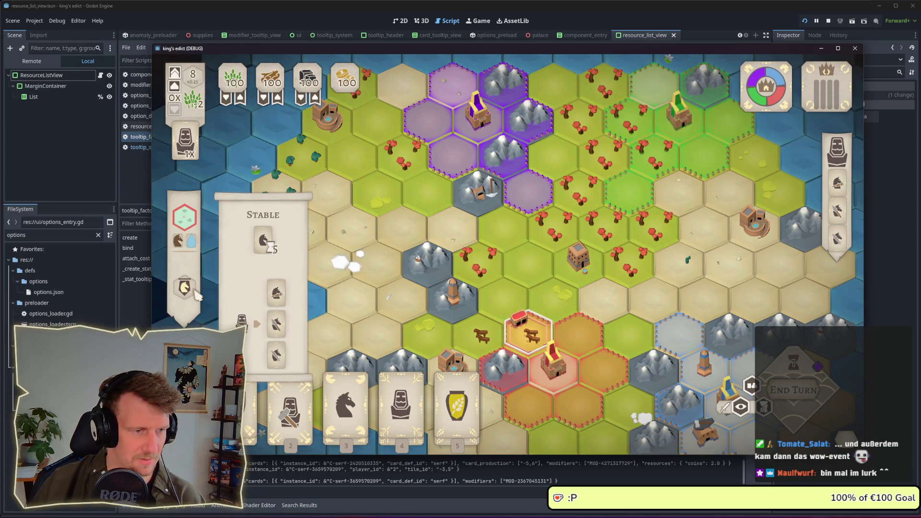
key(Escape)
mouse_move(776, 72)
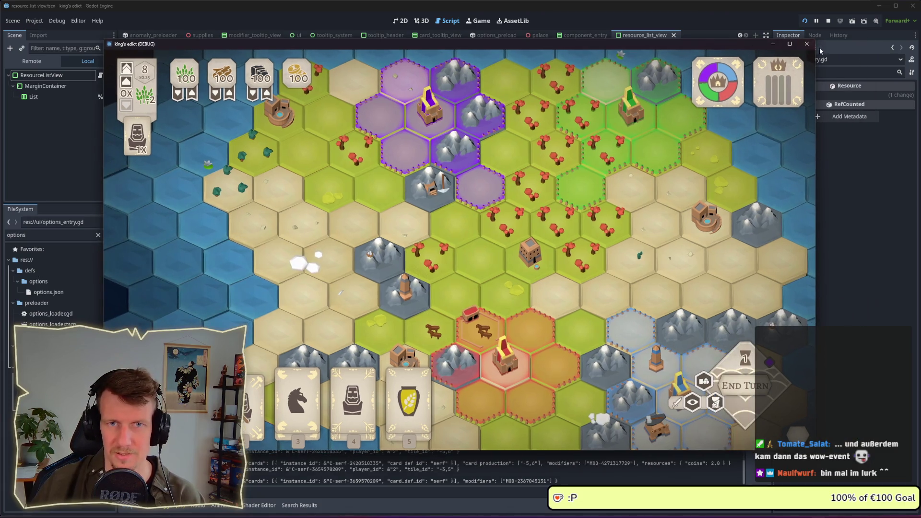
- Restart the game, start a new multiplayer match, and select the cows hex to hit the breakpoint
click(826, 21)
click(805, 21)
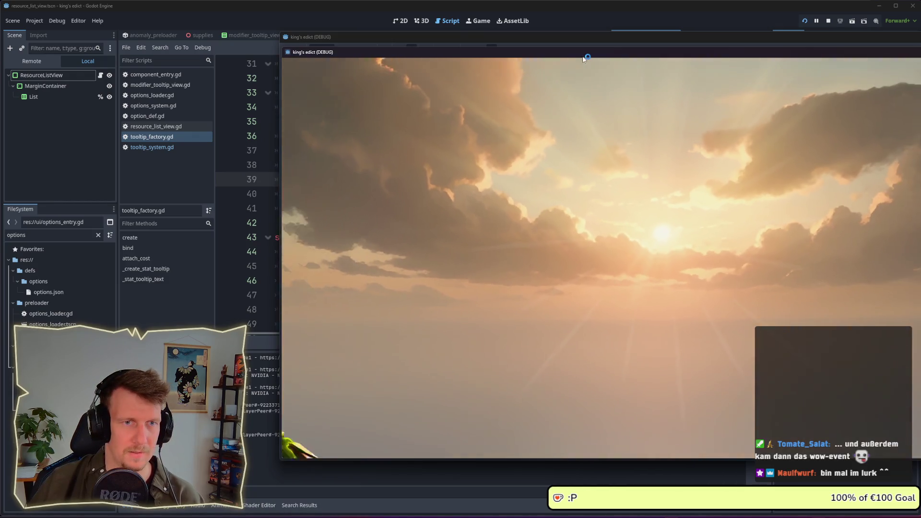
drag(580, 62, 515, 59)
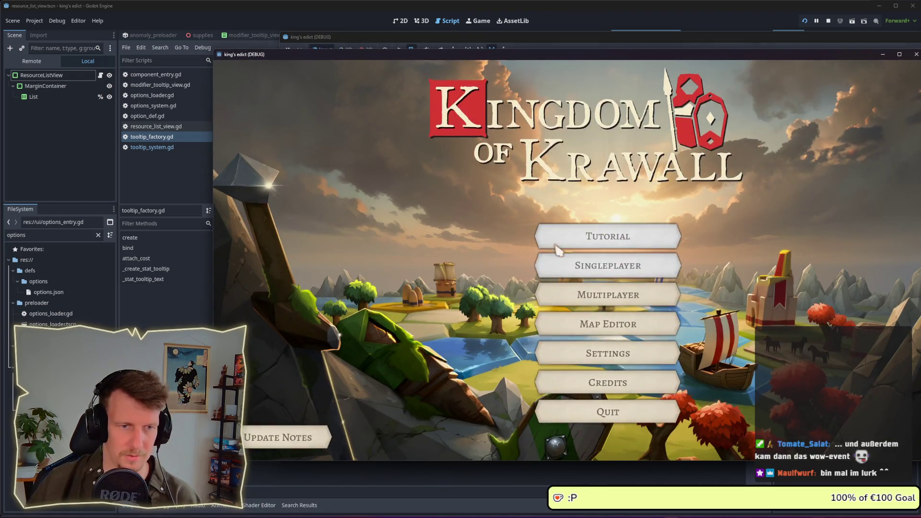
click(581, 294)
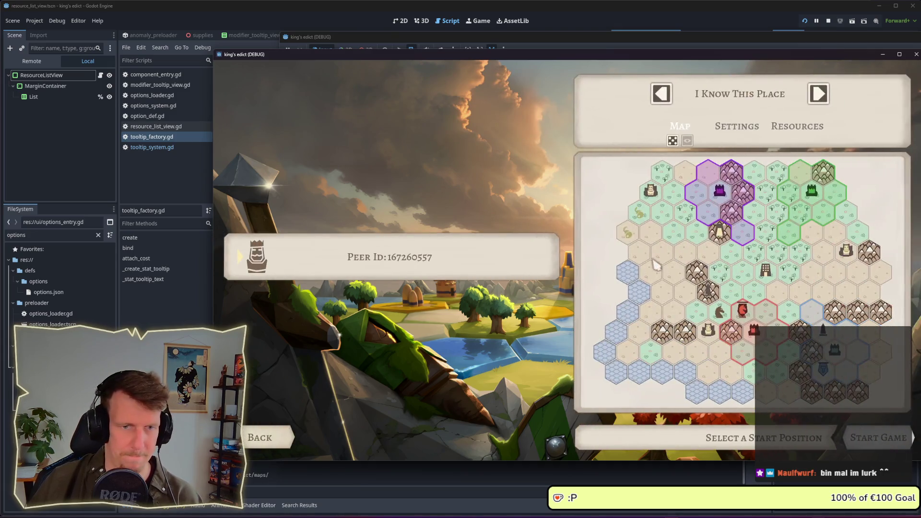
click(887, 438)
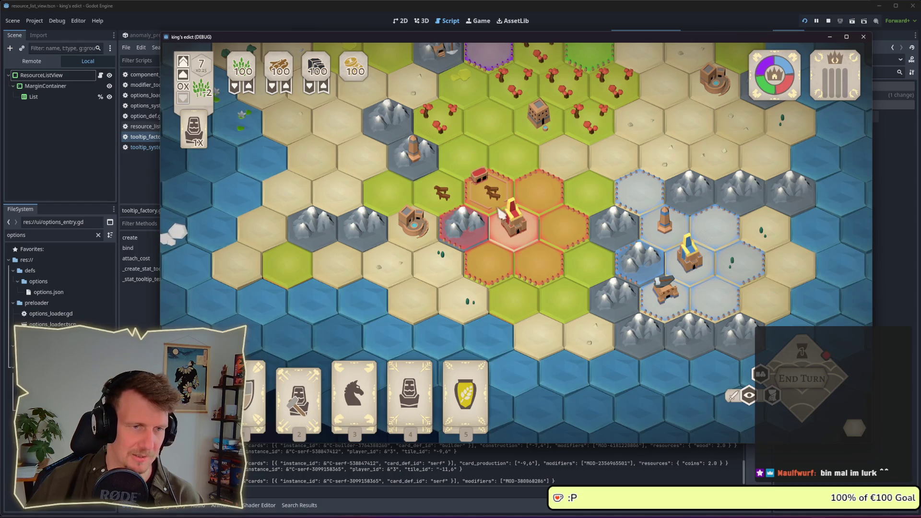
click(488, 192)
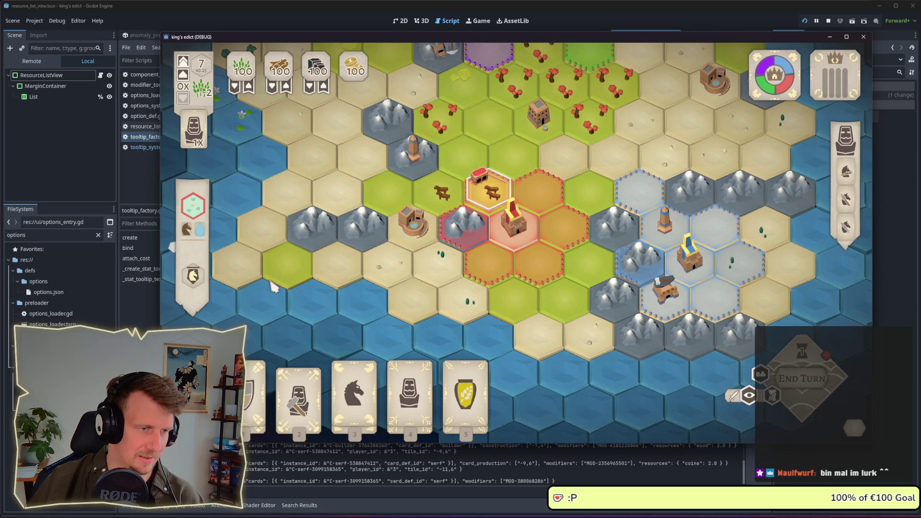
key(Escape)
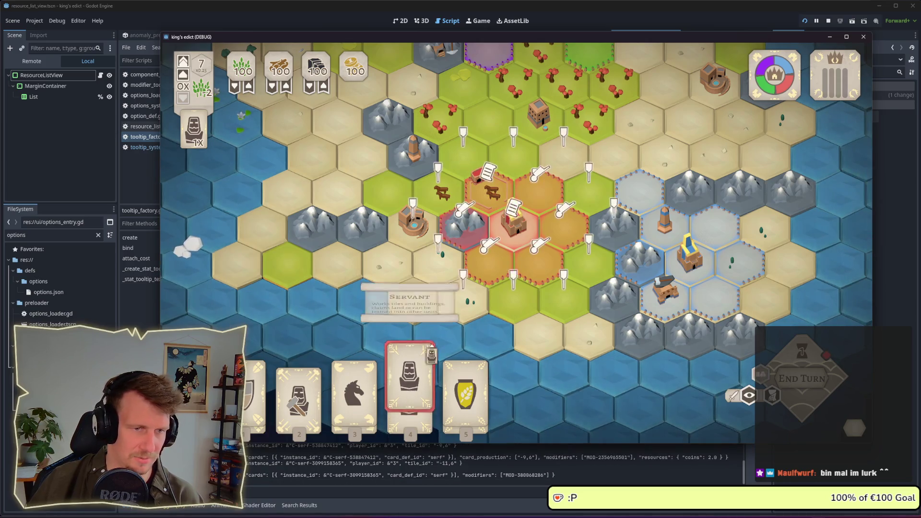
mouse_move(482, 191)
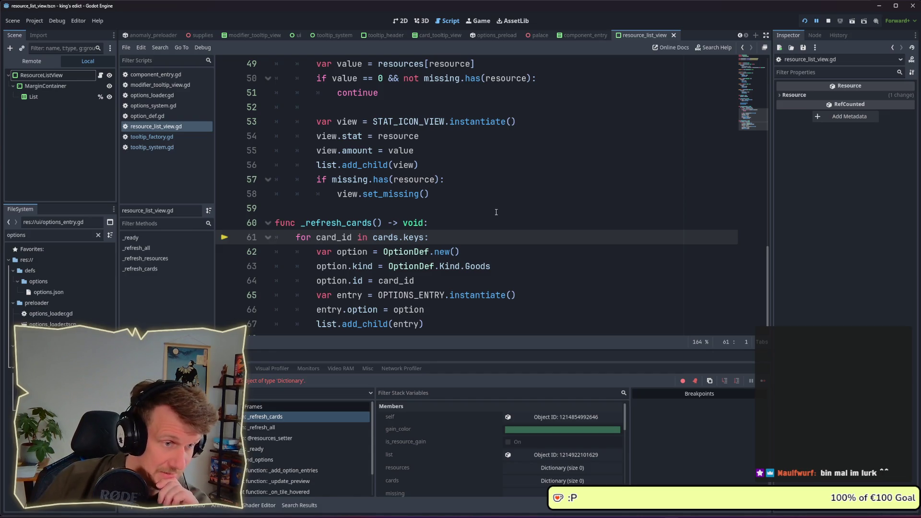
- Change line 61 of _refresh_cards to loop over cards.keys(), then rerun the project
scroll(494, 210, down, 1)
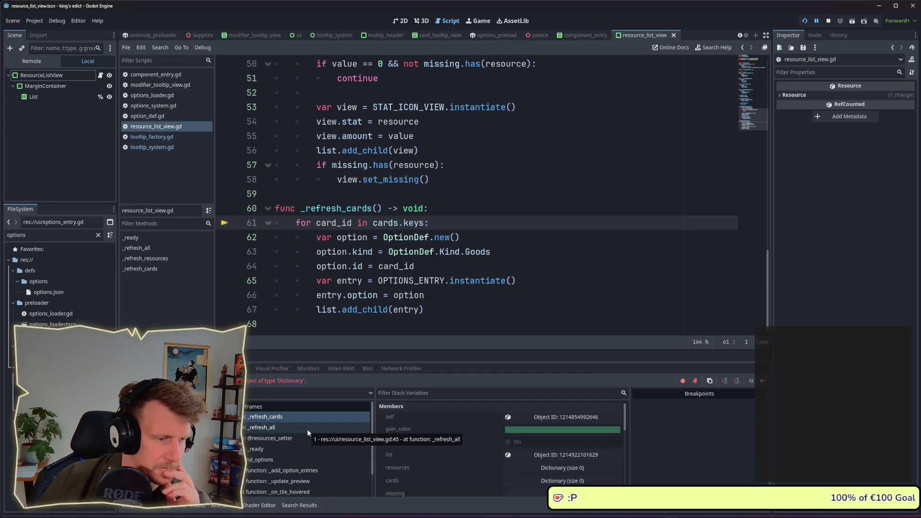
click(306, 429)
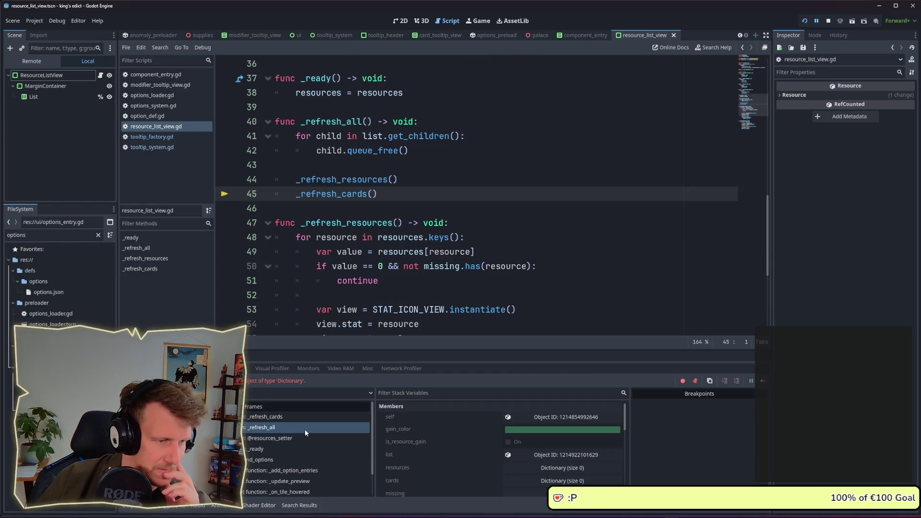
click(269, 417)
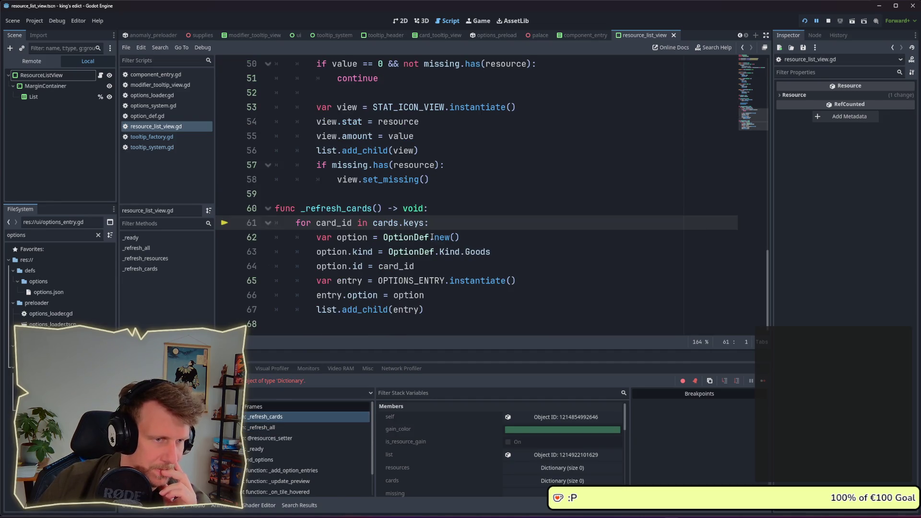
mouse_move(411, 230)
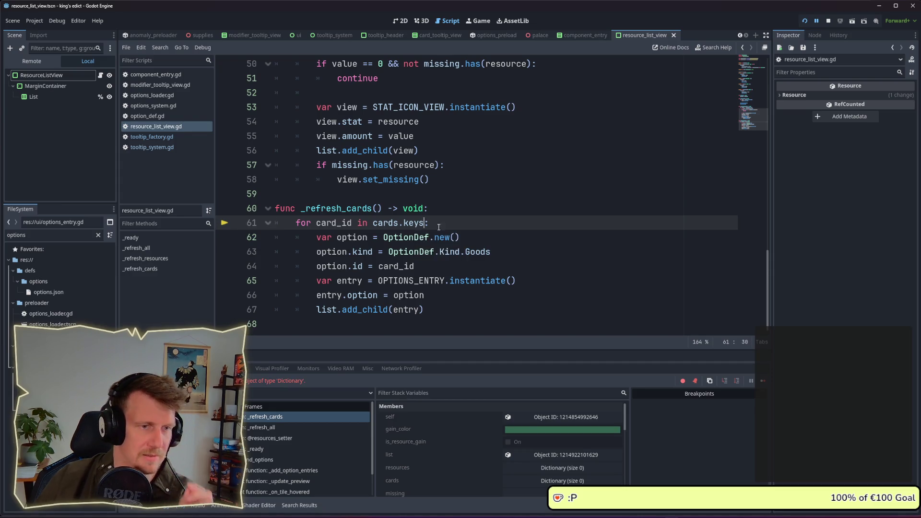
click(475, 230)
key(Left)
text(())
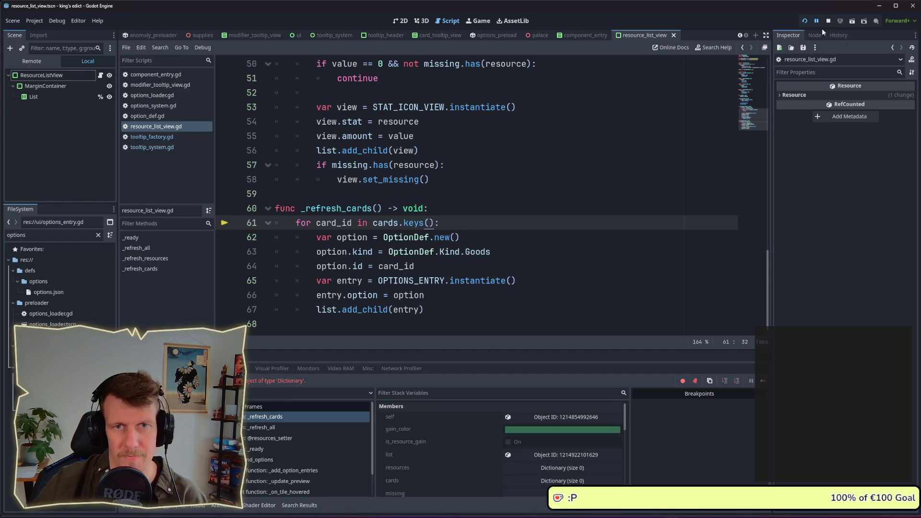
scroll(418, 240, up, 4)
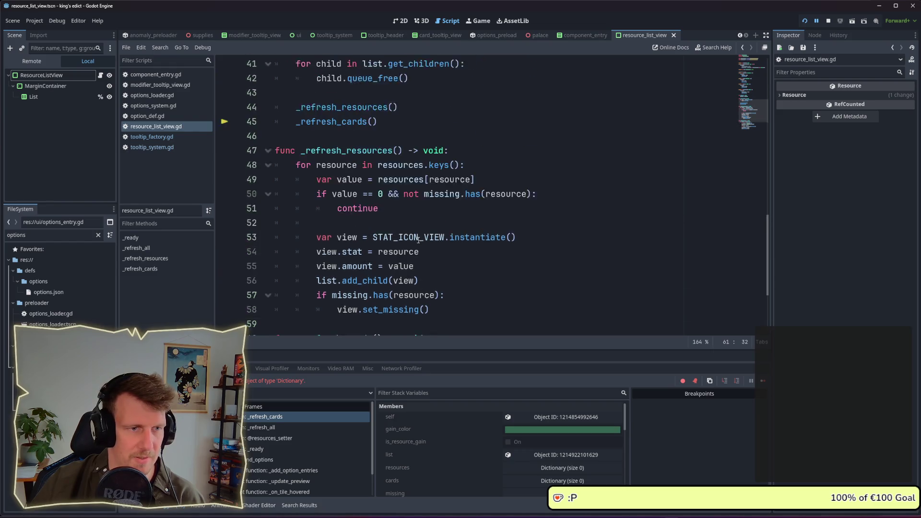
scroll(447, 209, down, 4)
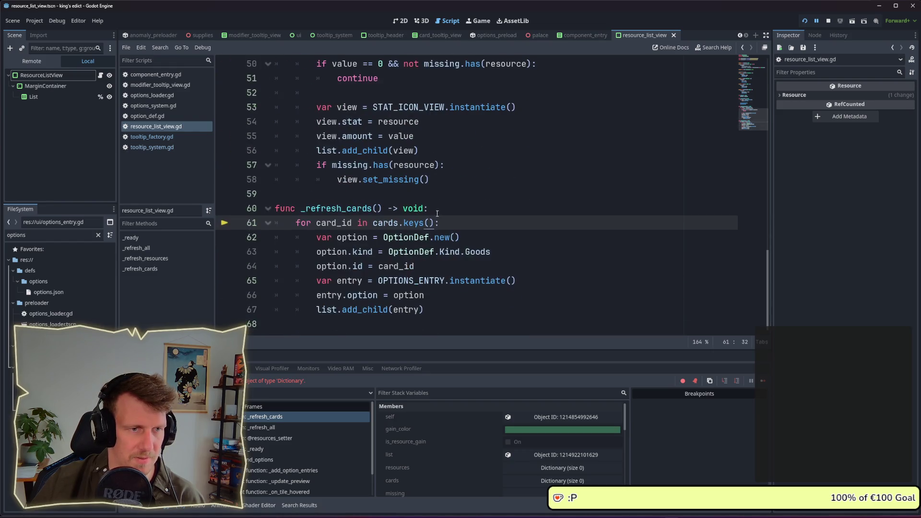
click(805, 20)
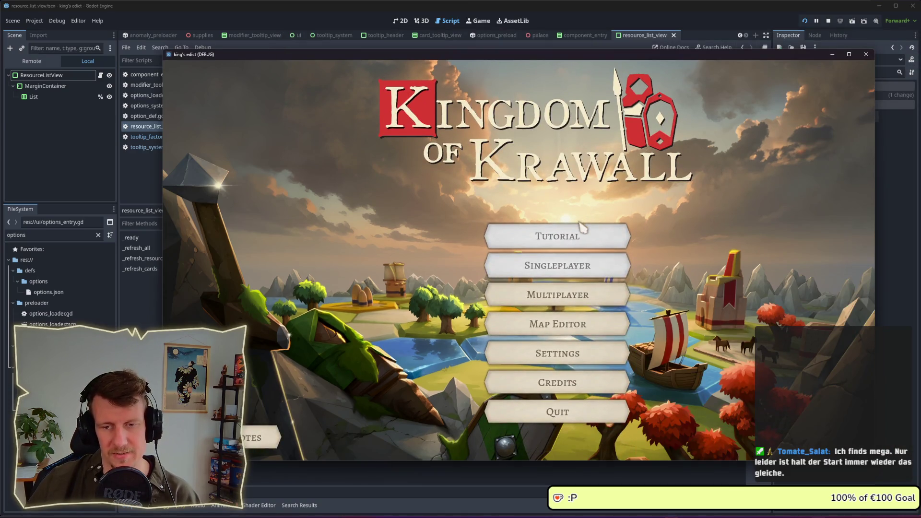
- Create a multiplayer game with the red start region and start it
click(548, 287)
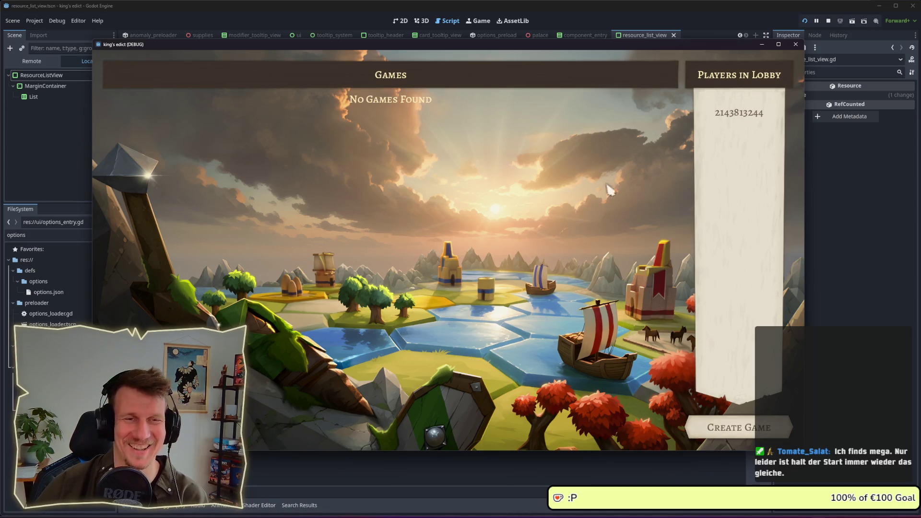
click(749, 425)
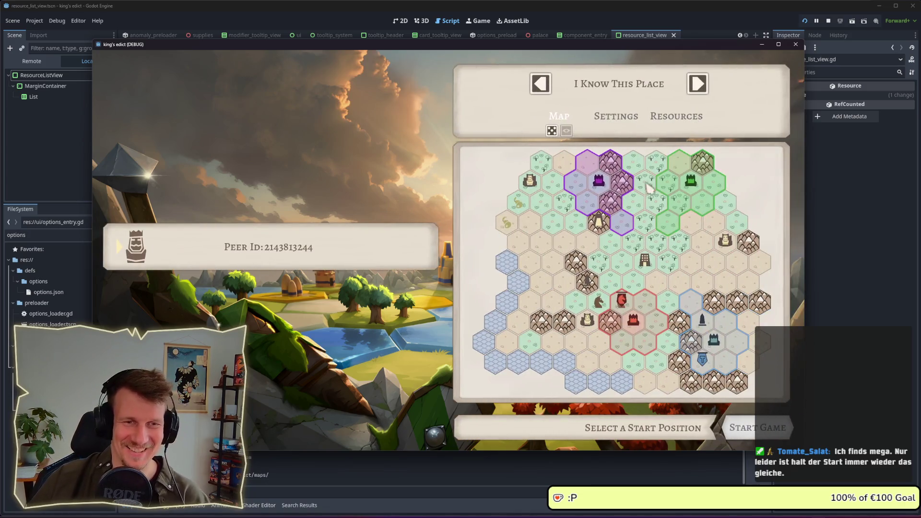
click(608, 202)
click(633, 319)
click(760, 429)
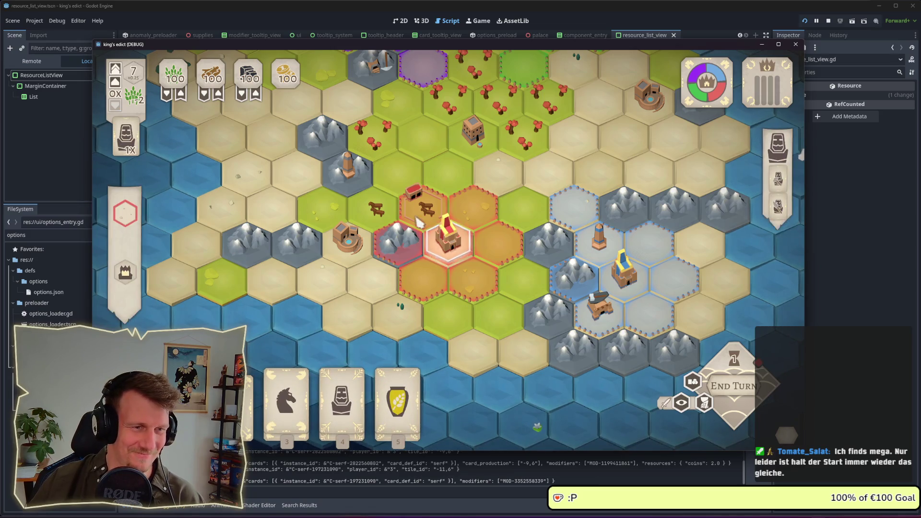
mouse_move(136, 286)
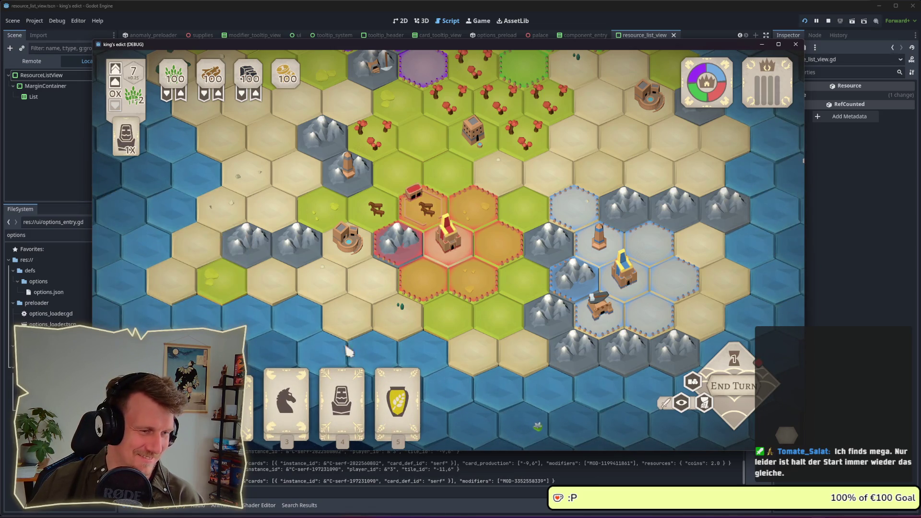
click(342, 389)
click(348, 238)
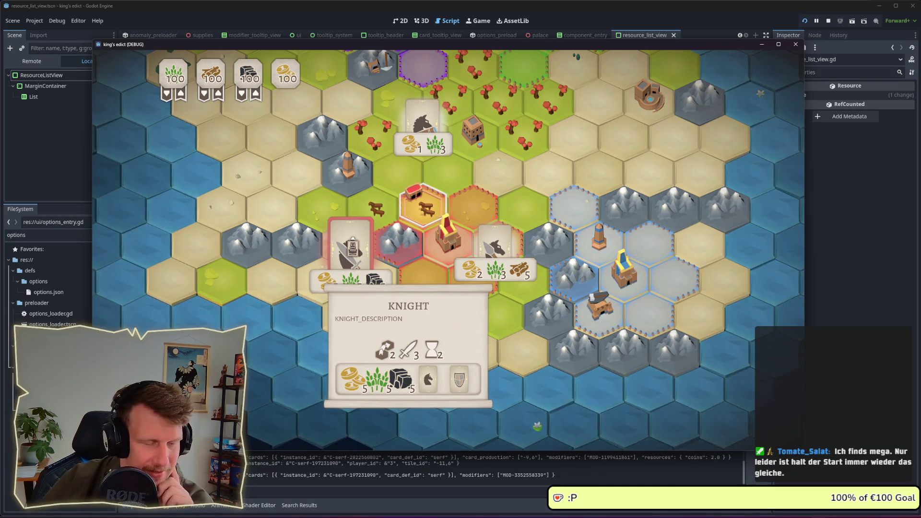
mouse_move(495, 247)
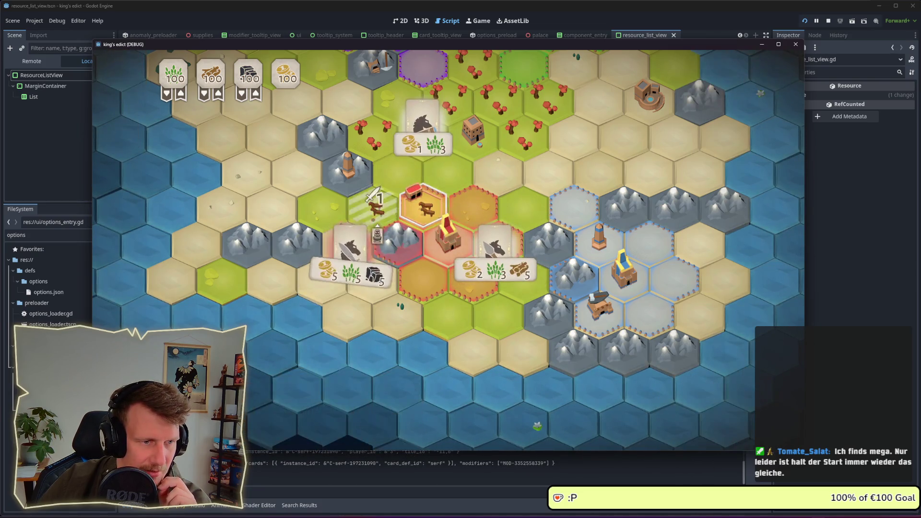
mouse_move(342, 255)
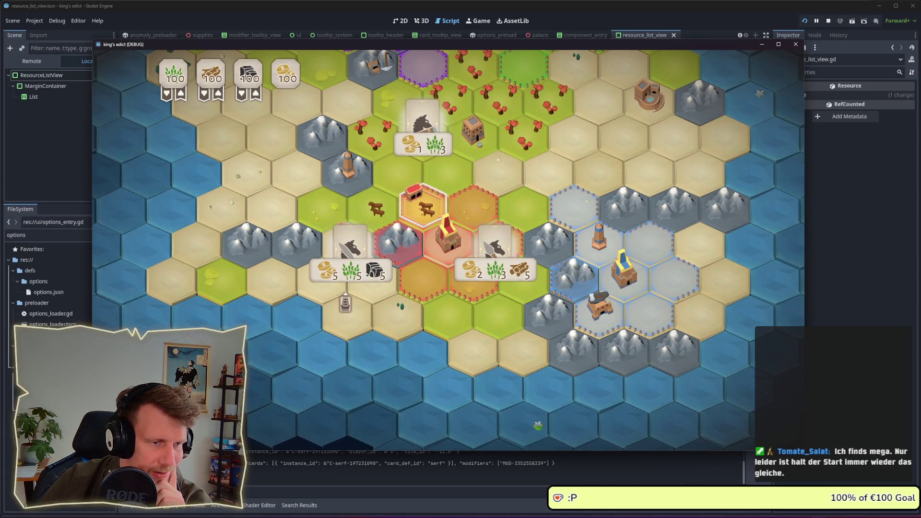
mouse_move(371, 285)
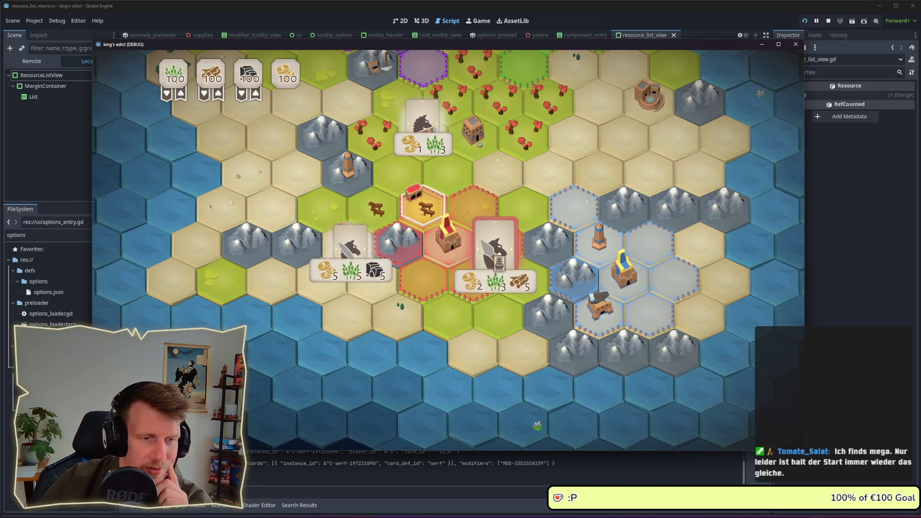
mouse_move(503, 263)
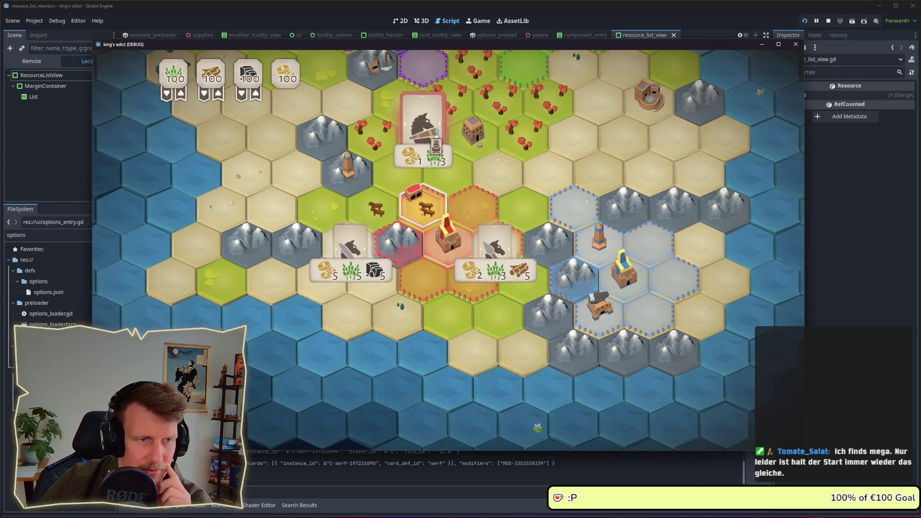
mouse_move(436, 145)
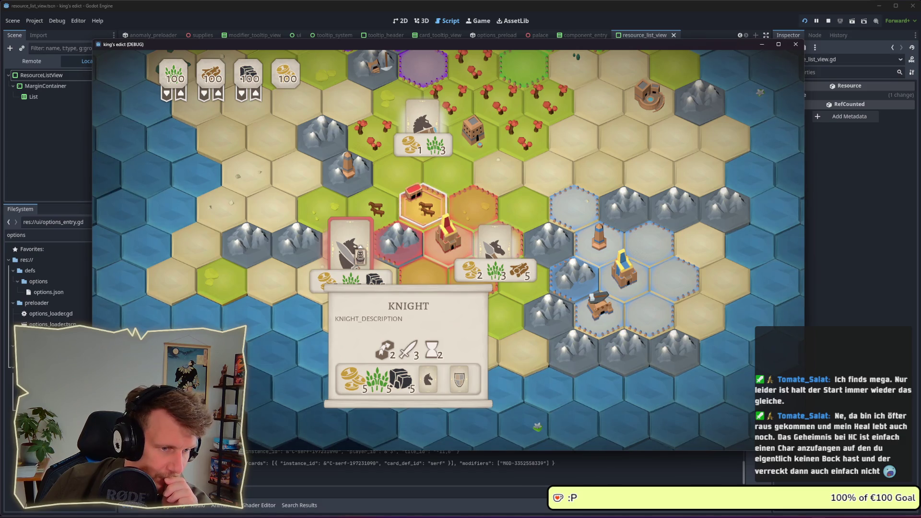
click(360, 256)
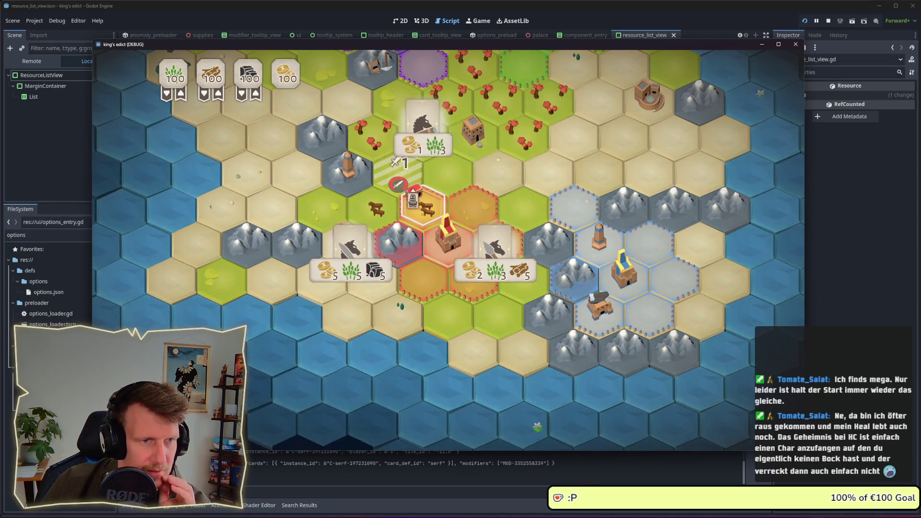
right_click(414, 205)
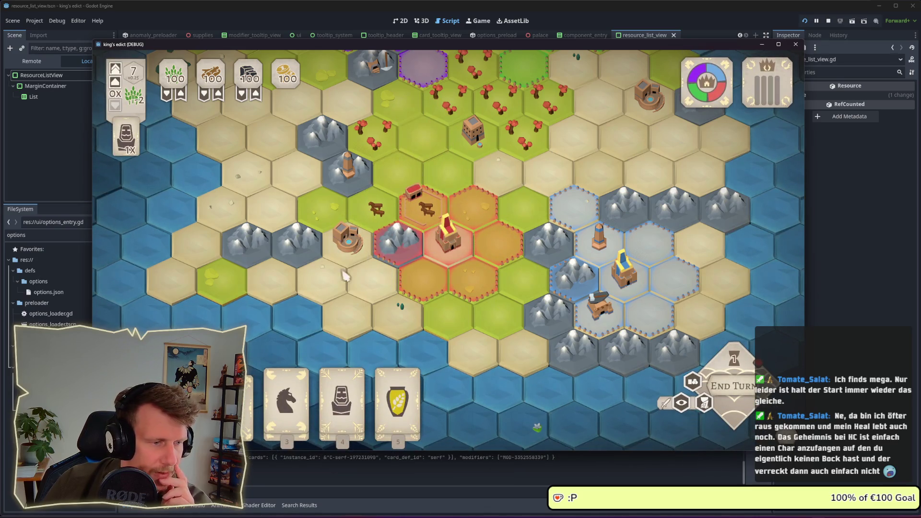
- Inspect the wagon hex's info, then deselect it
click(410, 225)
mouse_move(135, 283)
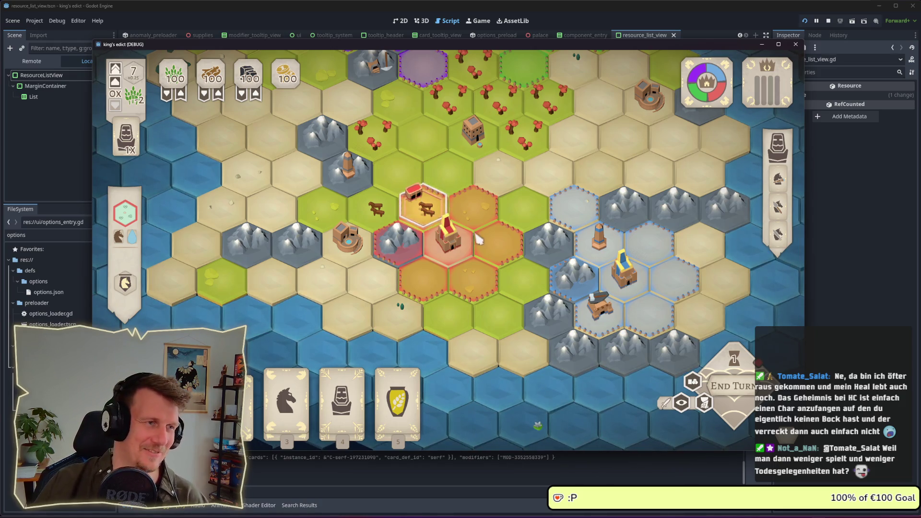
right_click(466, 247)
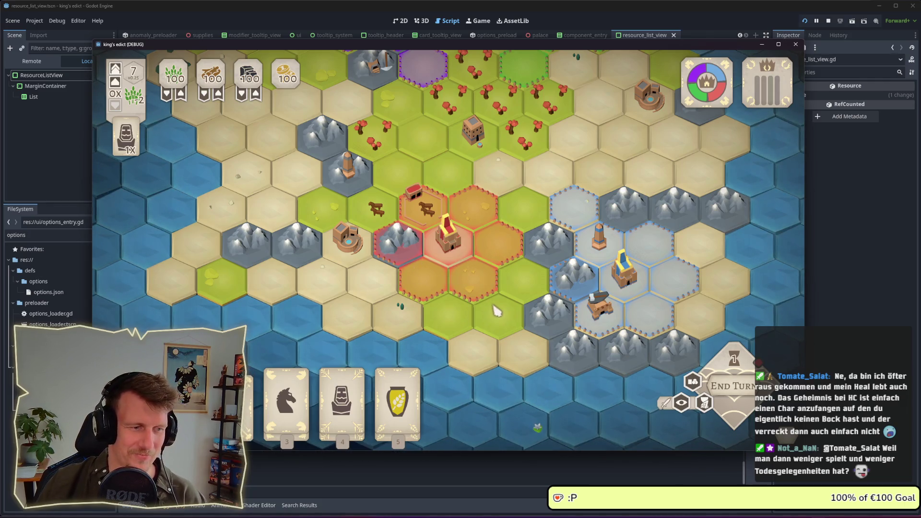
- Play the vase supplies card onto the hex beside the palace
key(4)
key(4)
key(5)
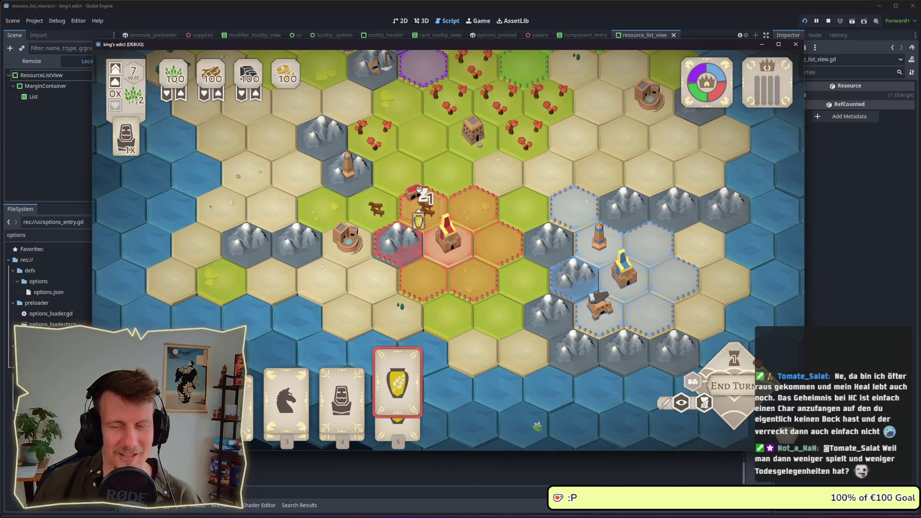
click(422, 195)
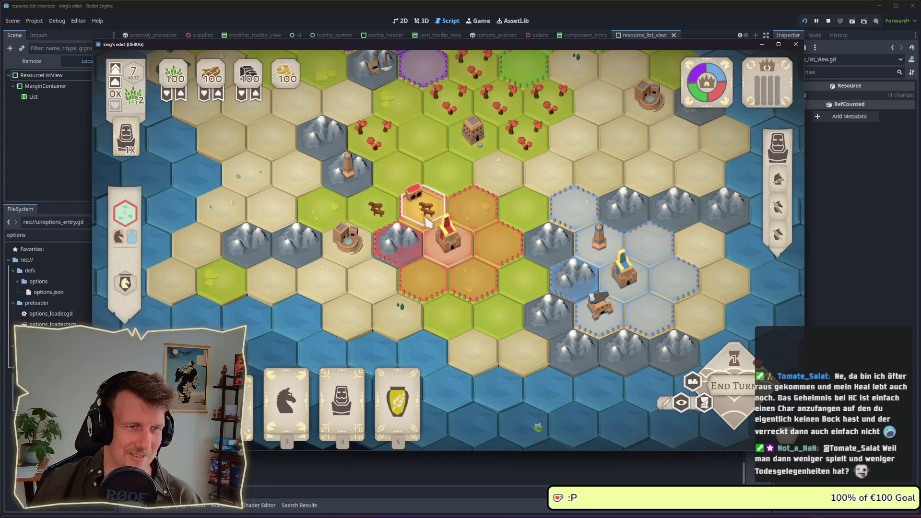
key(5)
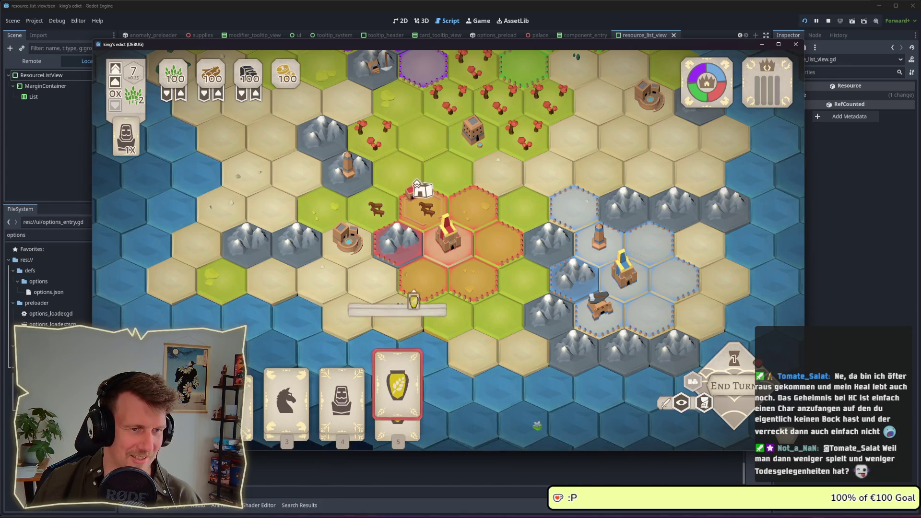
click(416, 211)
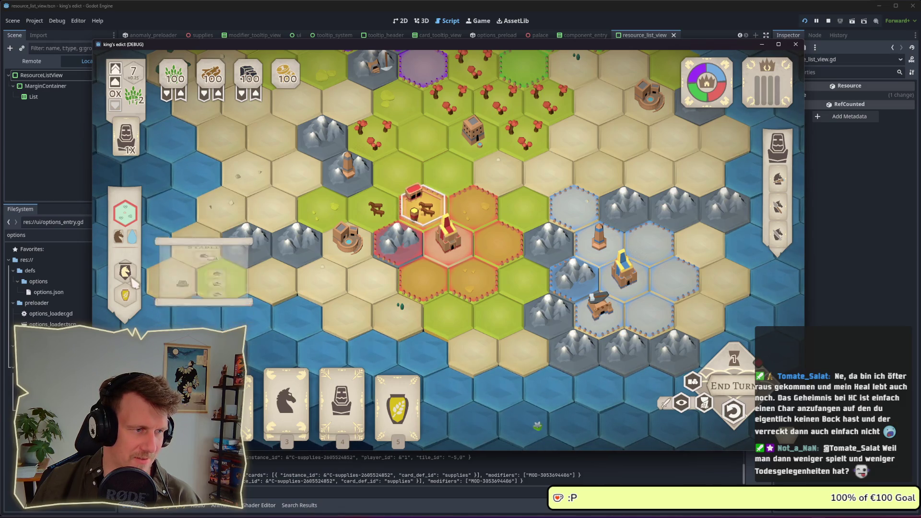
- Close the supplies village info and confirm construction on the mountain hex beside the palace
click(131, 304)
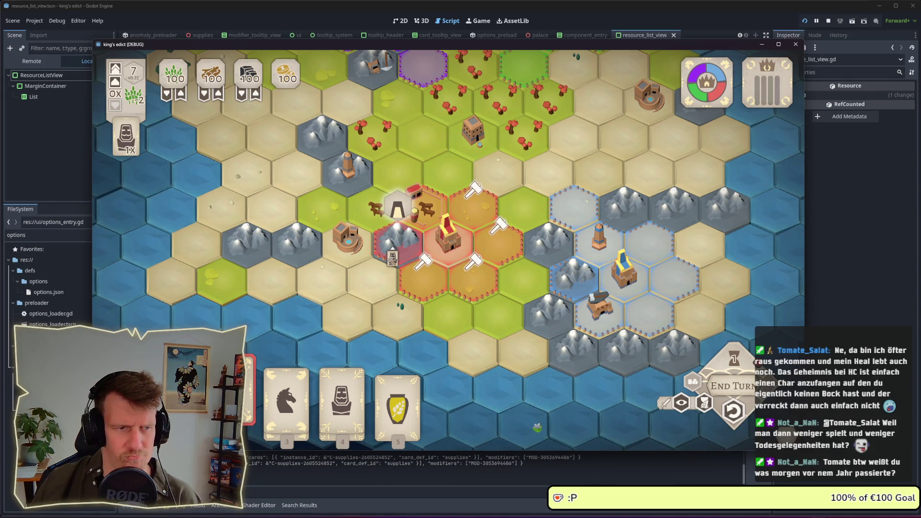
click(398, 240)
click(404, 255)
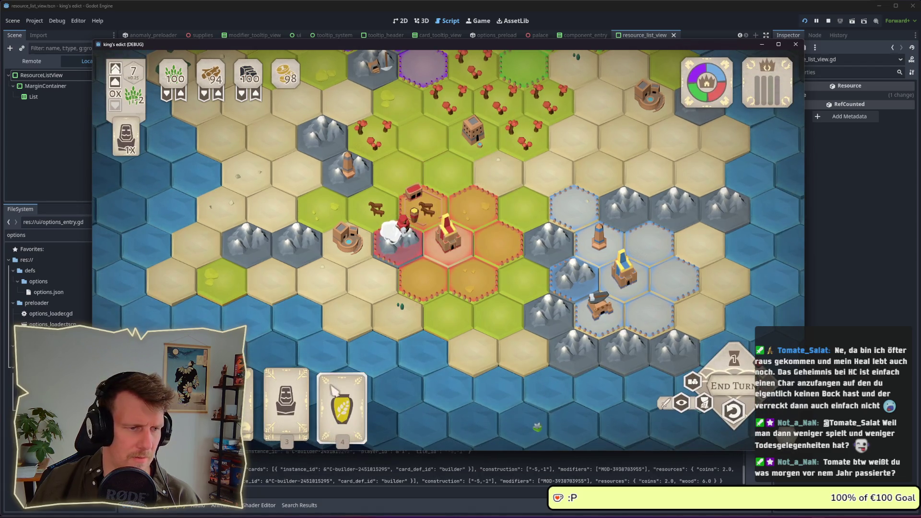
- Try the builder card's unit options by placing a knight near the palace, then cancel placement
click(286, 401)
click(412, 231)
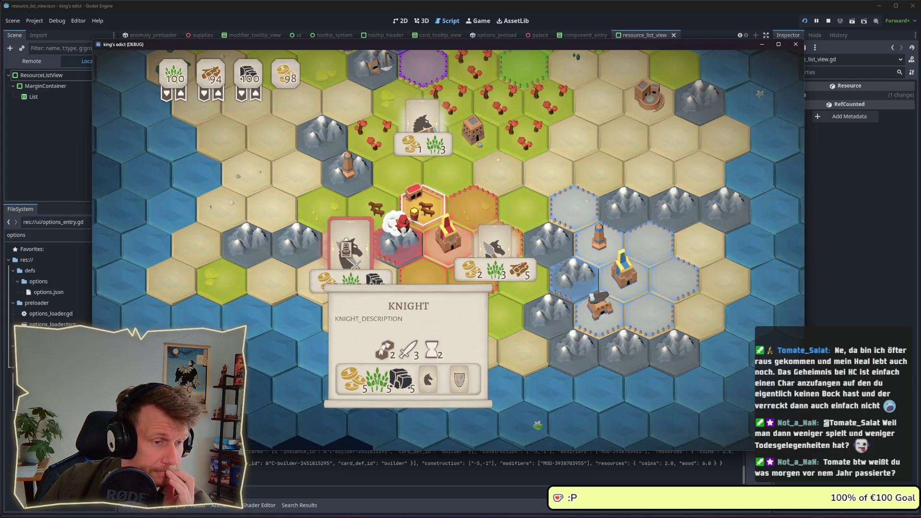
click(350, 247)
mouse_move(494, 245)
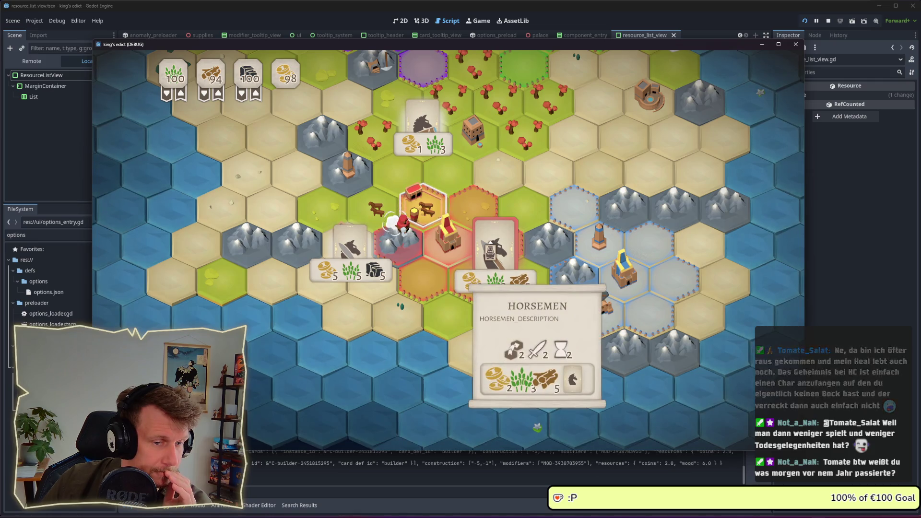
mouse_move(350, 245)
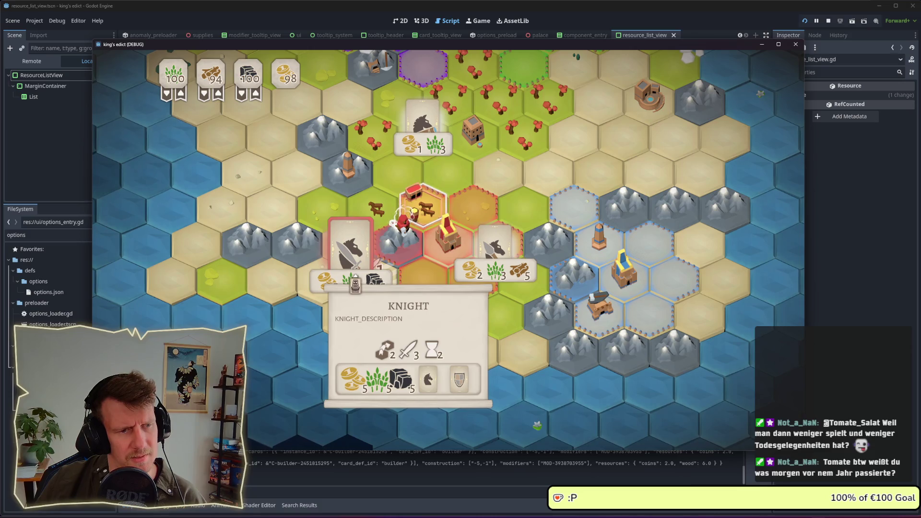
click(423, 234)
mouse_move(352, 270)
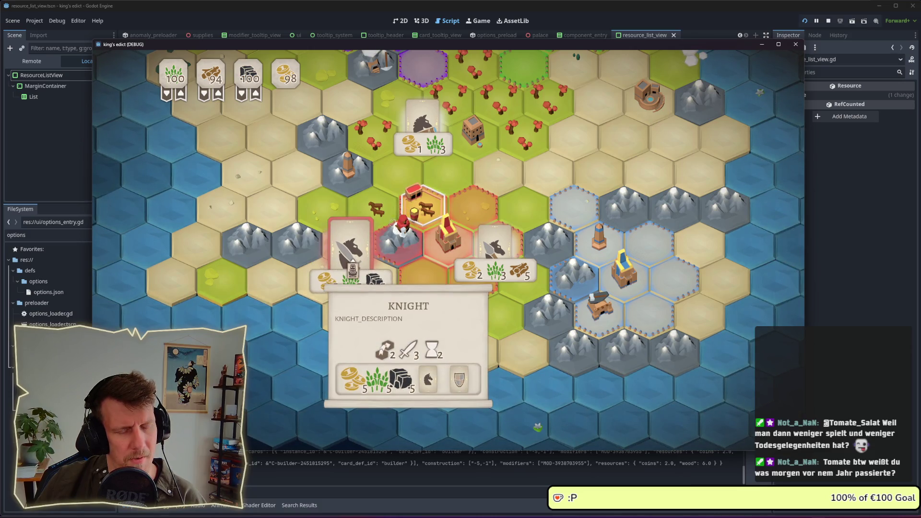
click(456, 219)
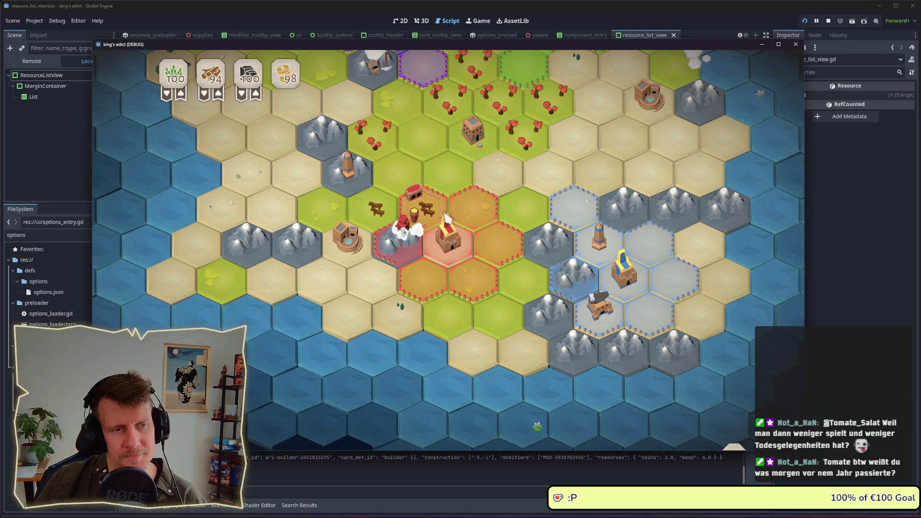
- Inspect the hex beside the palace, then bring resource_list_view.gd back to the front
click(421, 205)
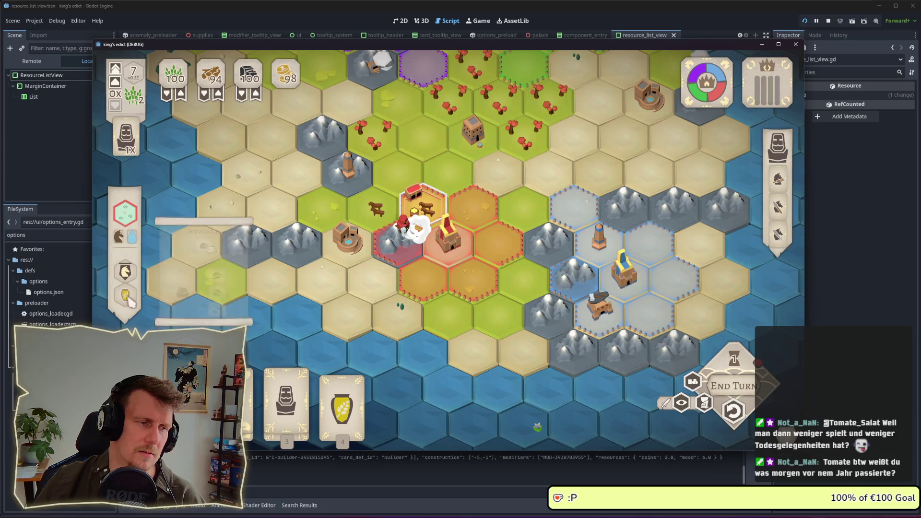
mouse_move(129, 301)
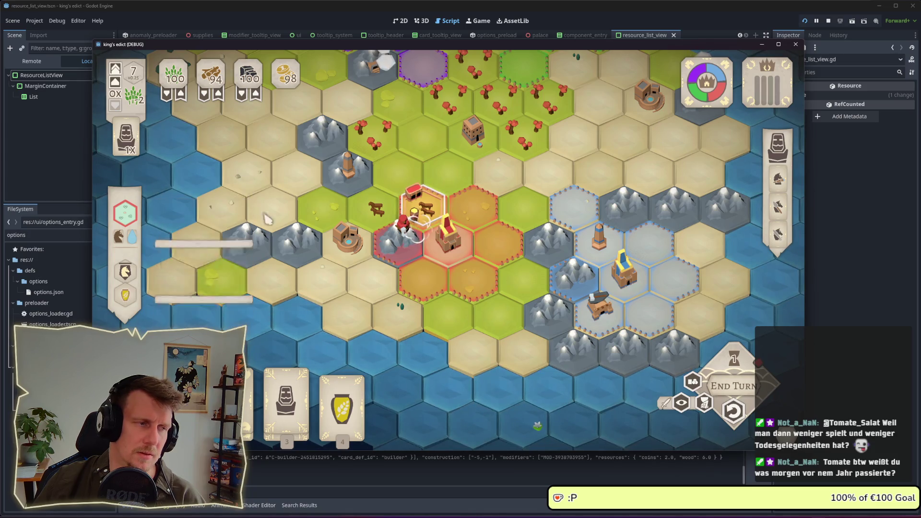
mouse_move(135, 246)
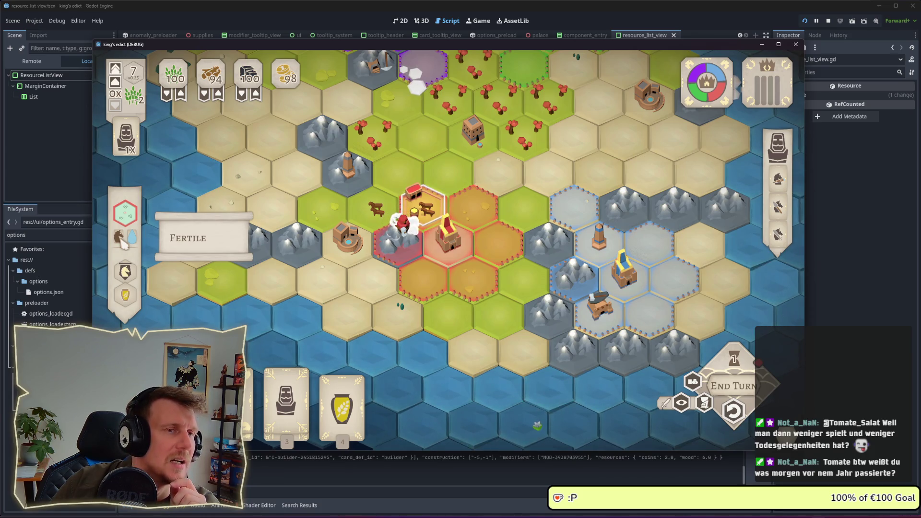
click(451, 9)
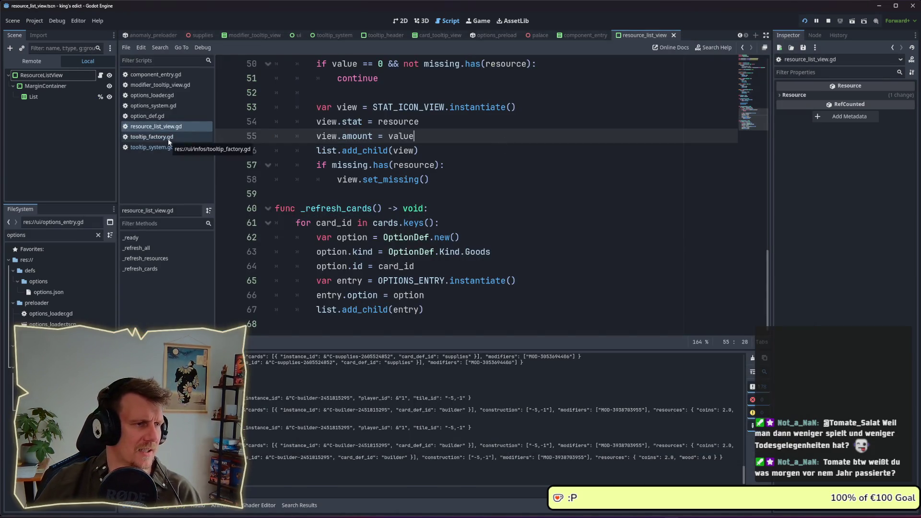
- In option_def.gd, make the Goods background and highlight texture lookups (lines 25 and 36) return null
click(147, 116)
scroll(427, 226, up, 4)
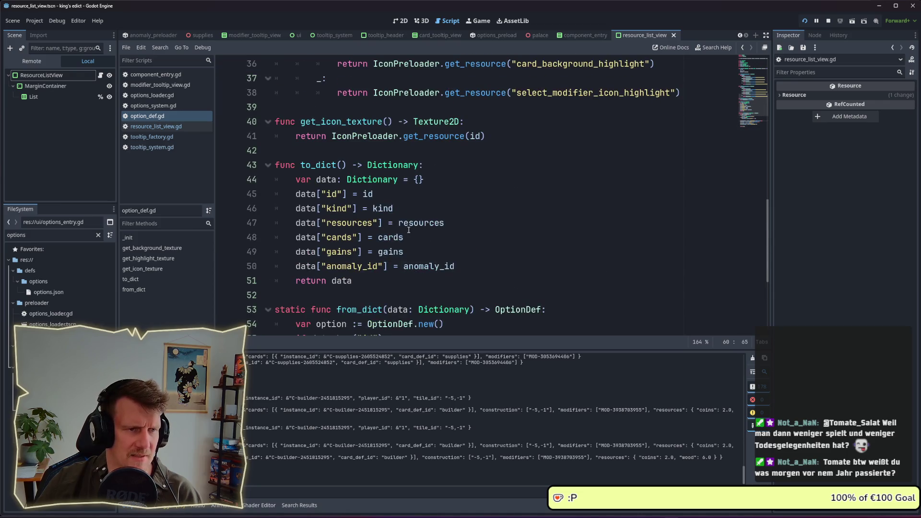
scroll(409, 230, up, 4)
click(165, 127)
click(161, 115)
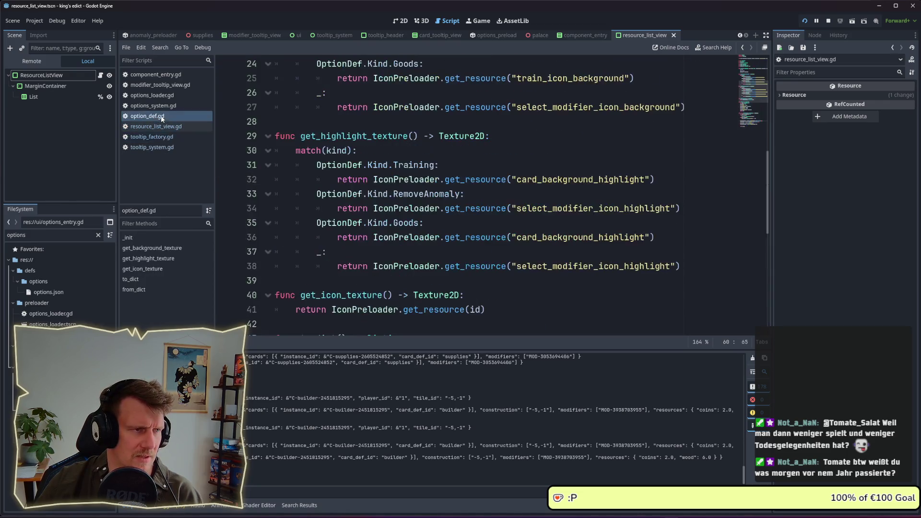
scroll(485, 182, up, 5)
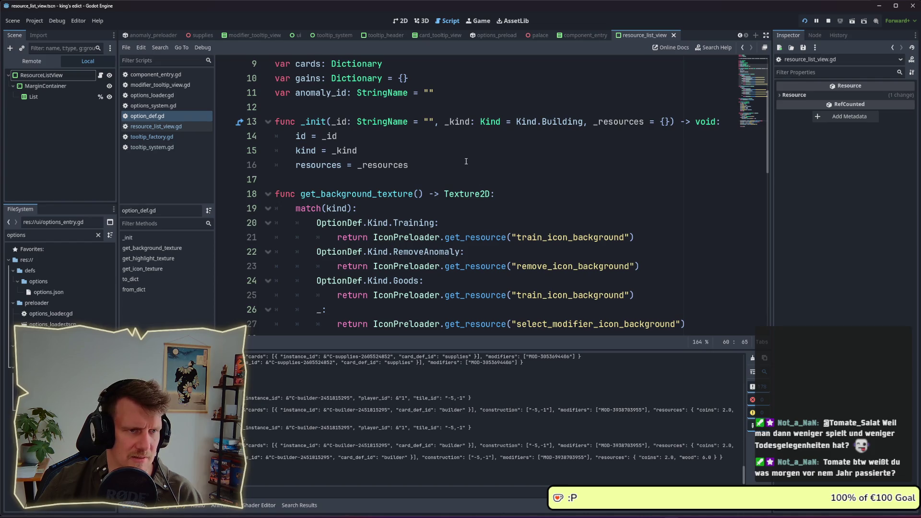
scroll(460, 211, down, 1)
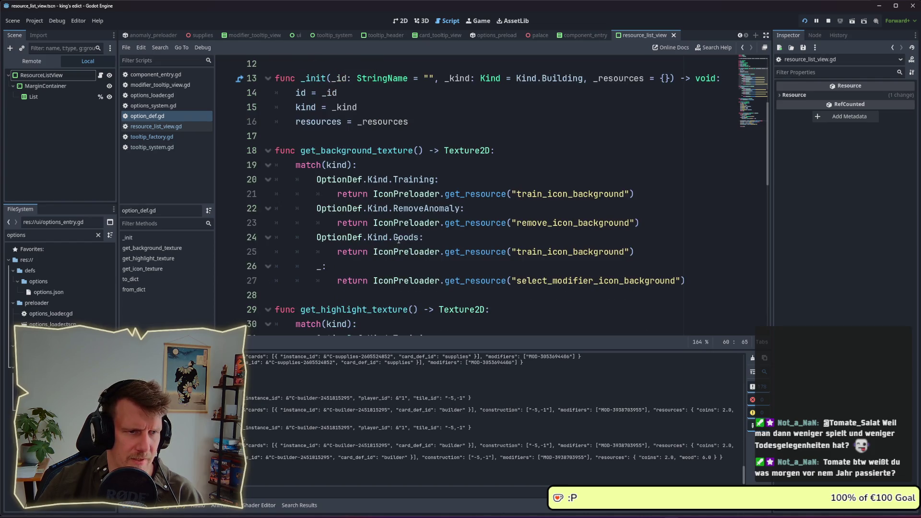
scroll(412, 214, down, 5)
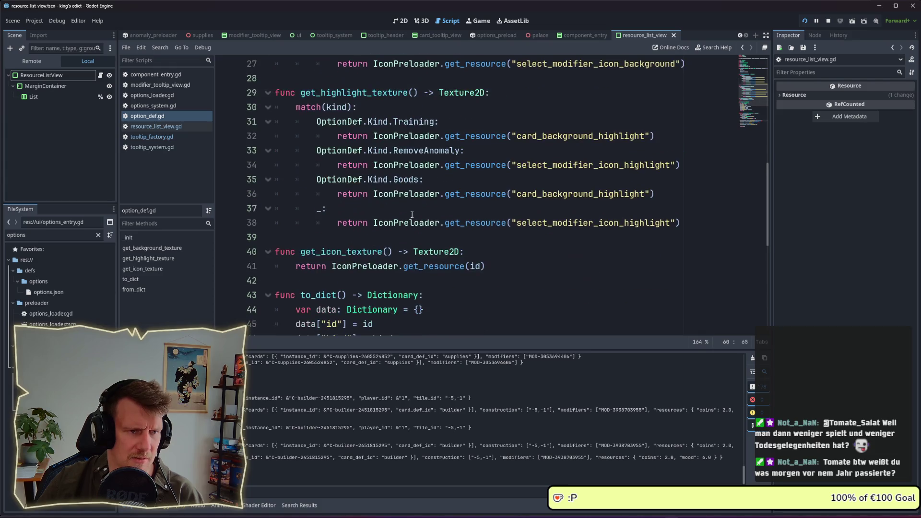
mouse_move(664, 193)
mouse_down()
mouse_move(330, 206)
mouse_move(368, 199)
mouse_up()
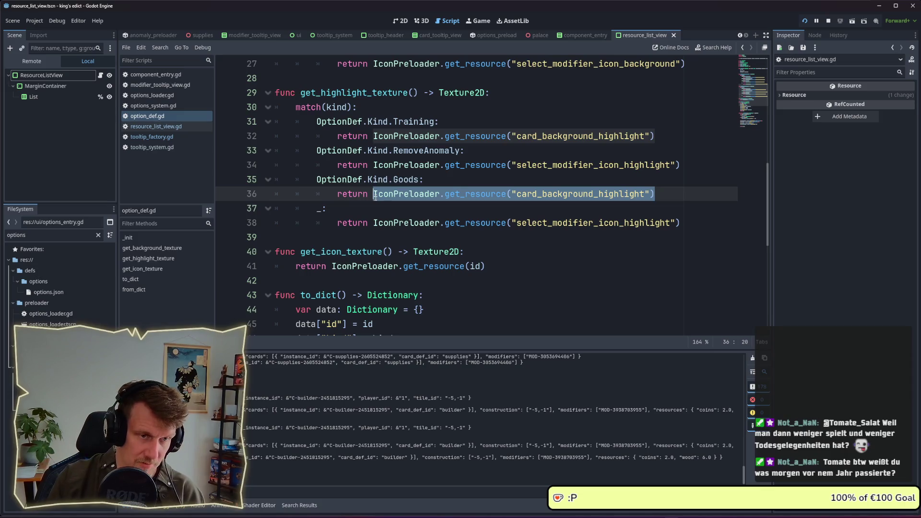
text(n null)
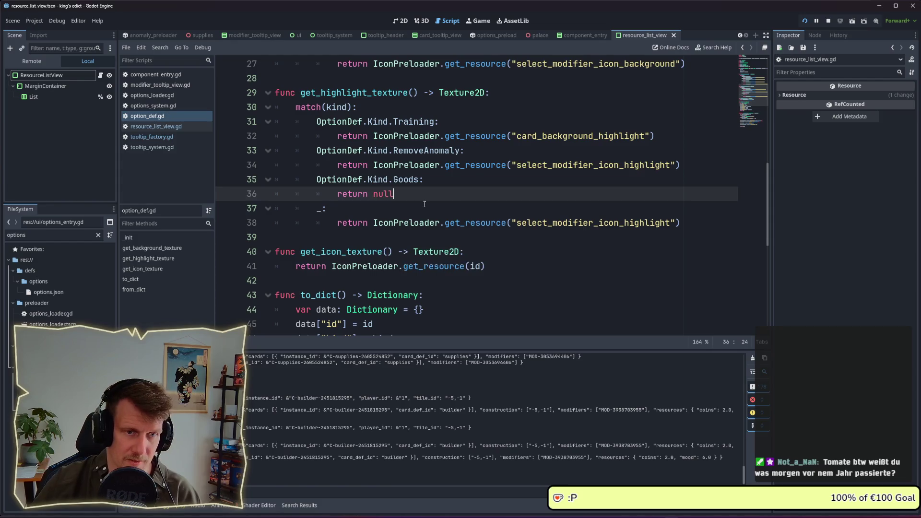
scroll(427, 204, up, 3)
drag(636, 165, 374, 165)
text(nulls)
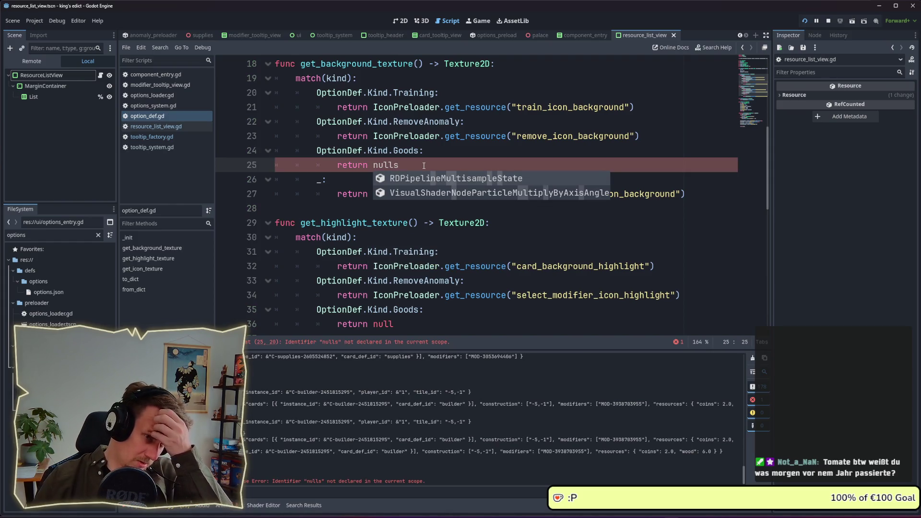
key(BackSpace)
- Change _refresh_cards in resource_list_view.gd to OptionDef.Kind.Training and run the game
click(151, 127)
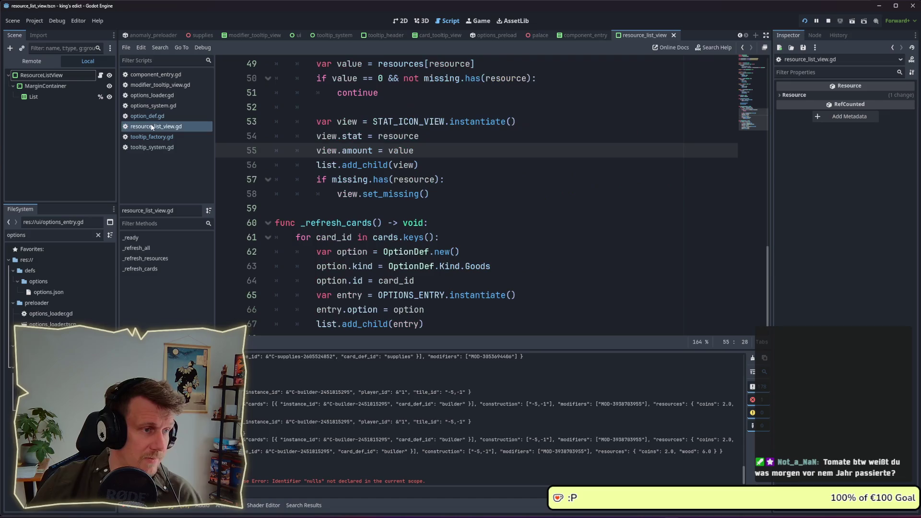
double_click(477, 266)
text(Training)
scroll(567, 232, down, 1)
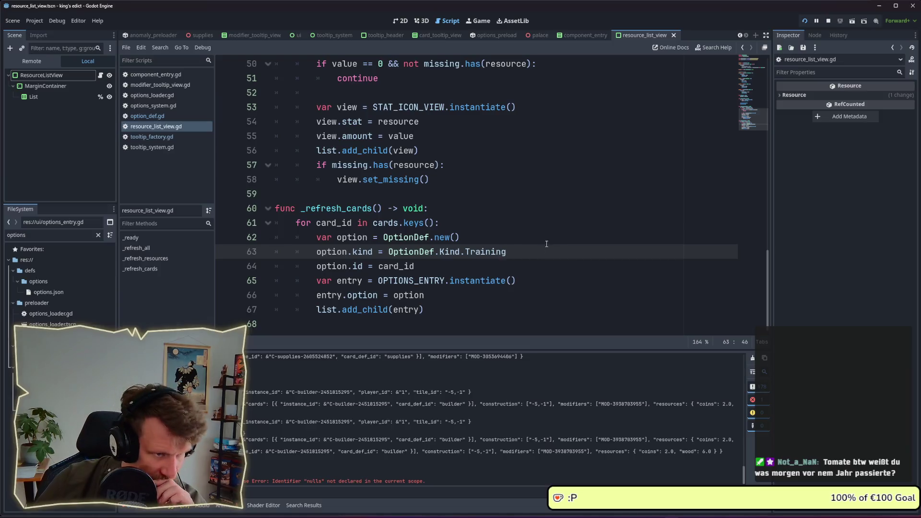
click(808, 21)
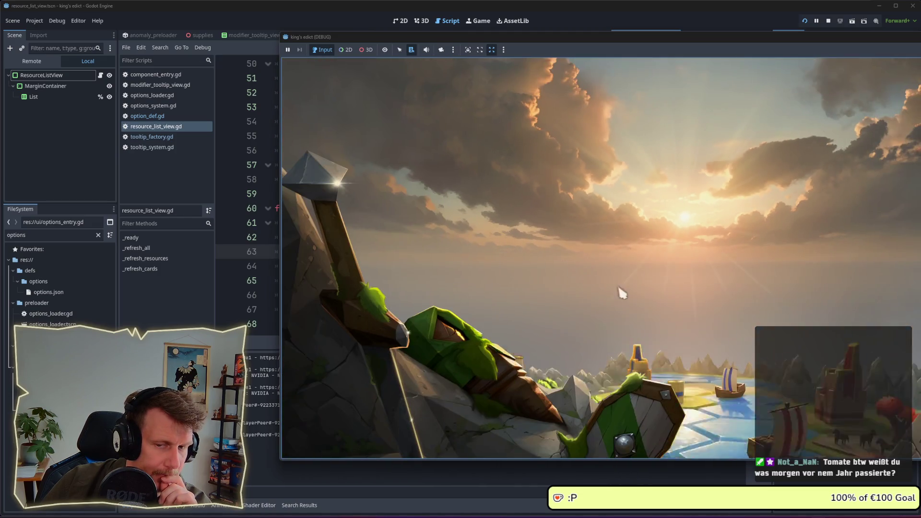
- Open Multiplayer, create a game, pick the red start position and start the match
click(616, 290)
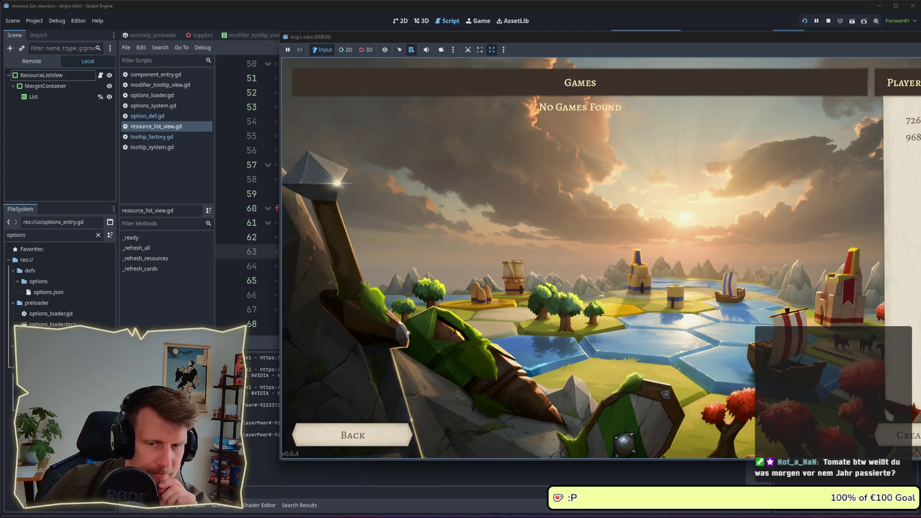
click(897, 435)
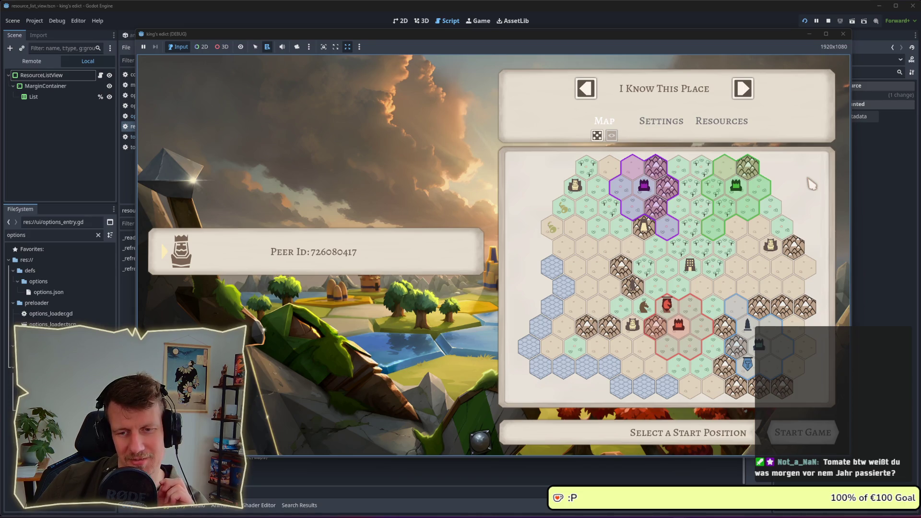
click(680, 331)
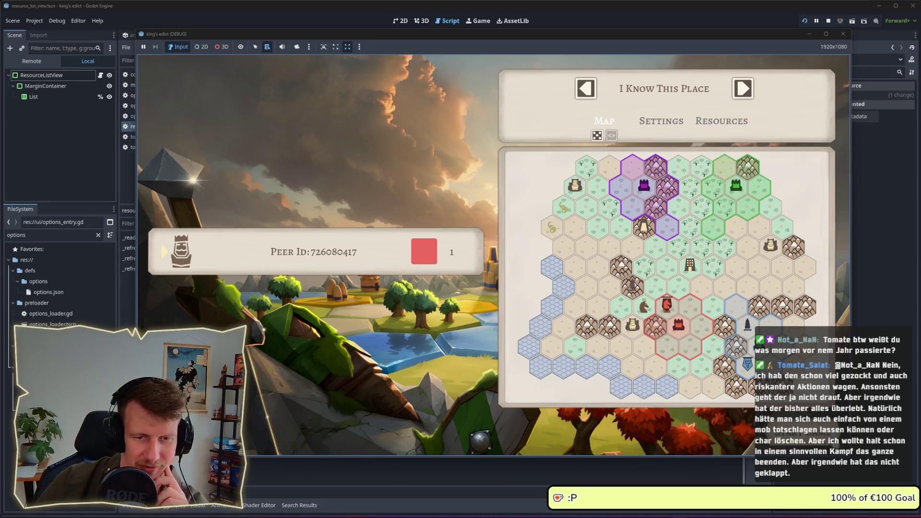
click(787, 439)
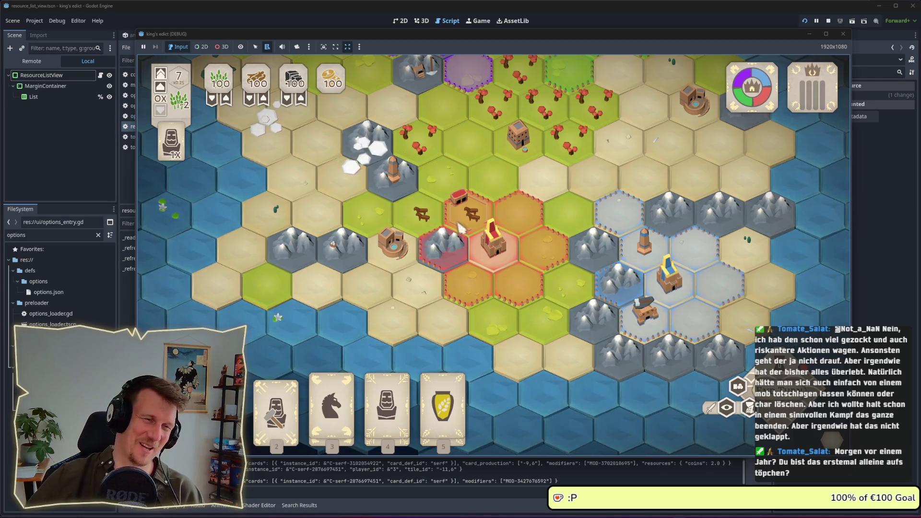
- Inspect the cow pasture hex, its tile info and unit options using the serf card
click(458, 207)
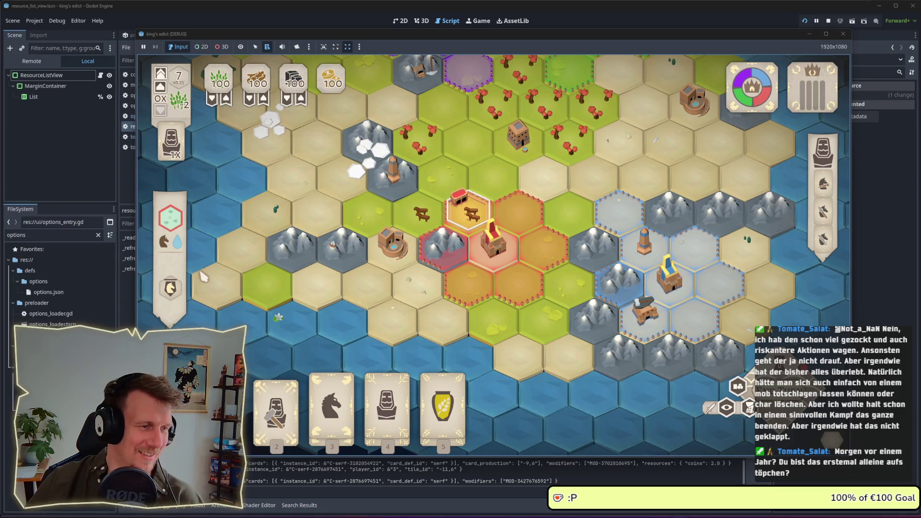
click(390, 403)
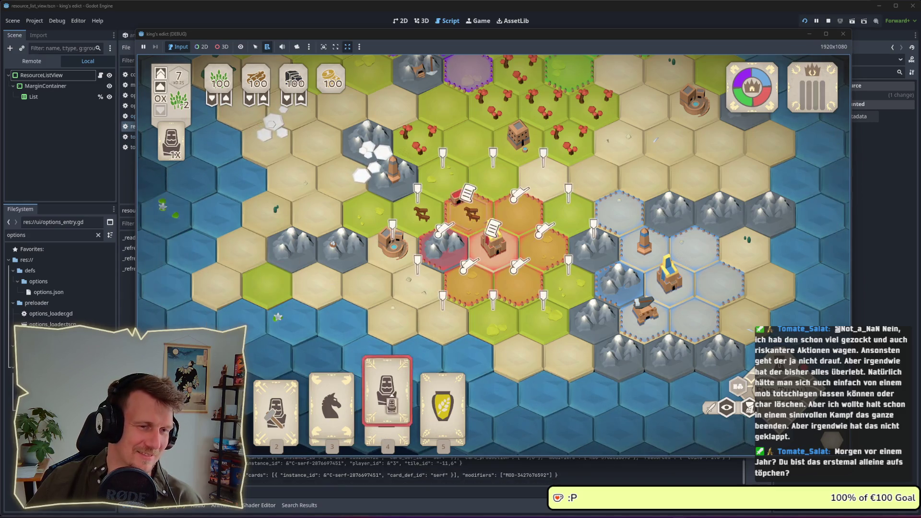
click(468, 211)
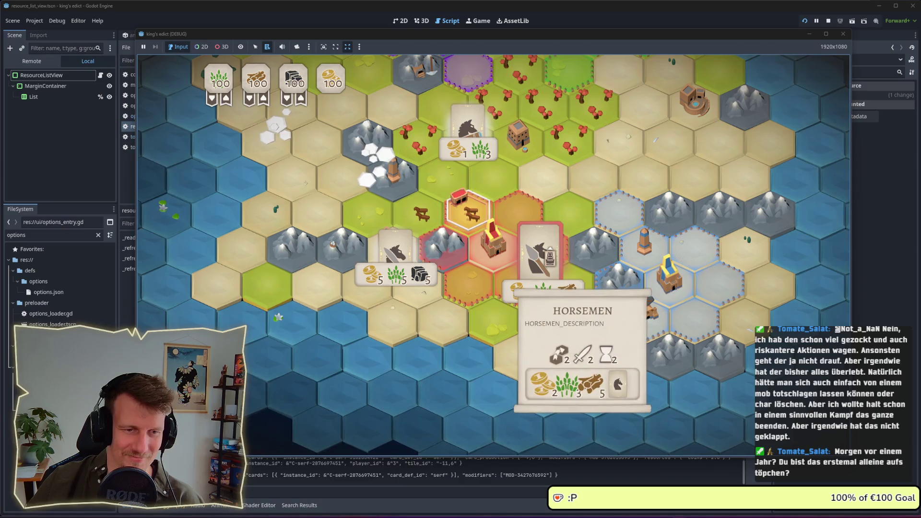
click(386, 218)
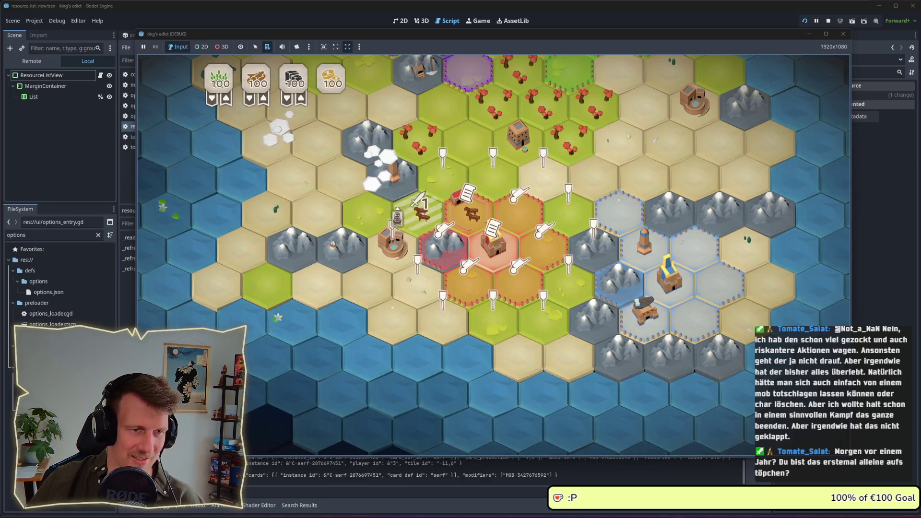
click(417, 214)
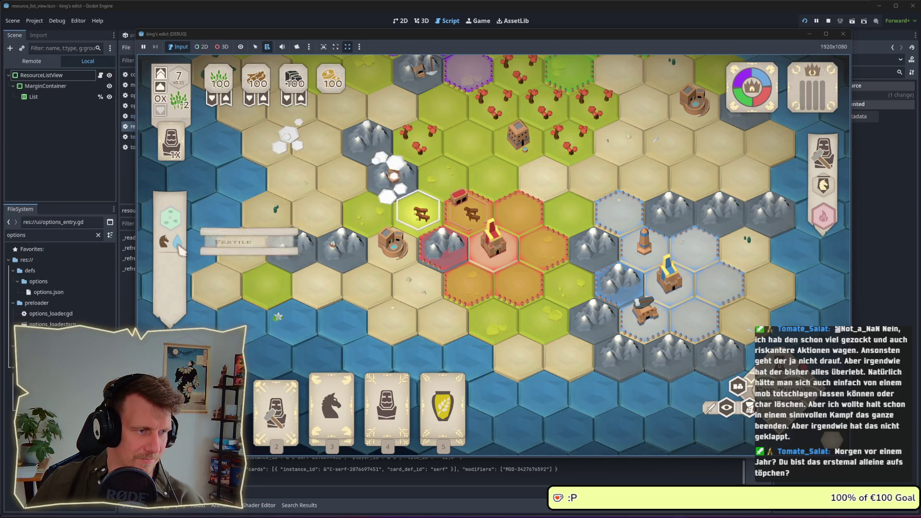
click(563, 258)
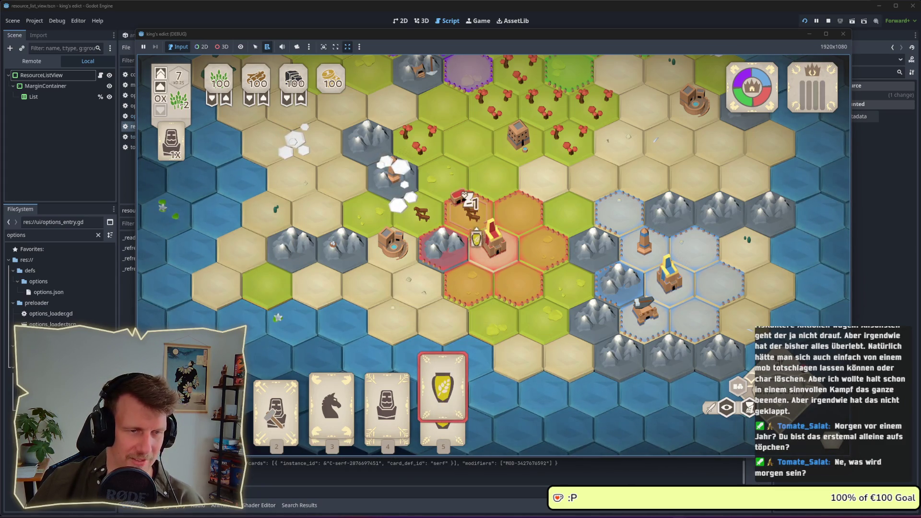
- Play the serf card, check the Horsemen option's costs, and place buildings beside the red castle
click(387, 401)
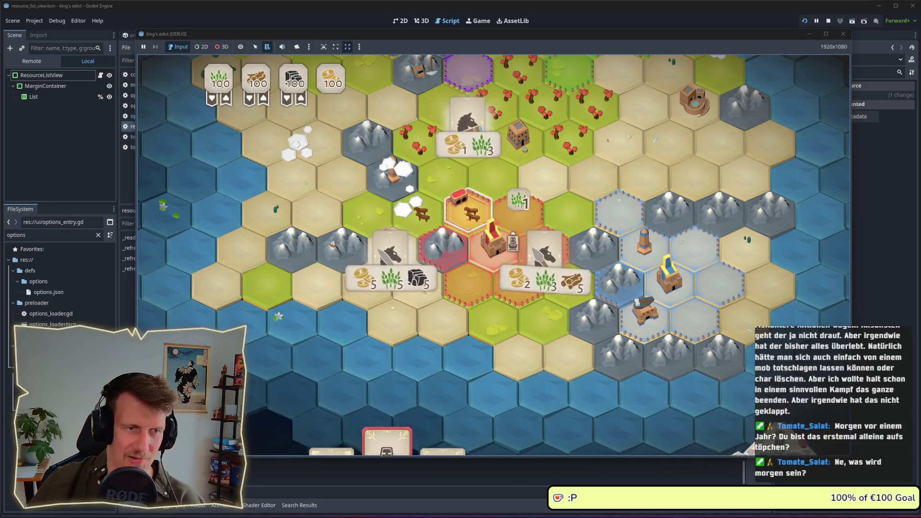
mouse_move(542, 257)
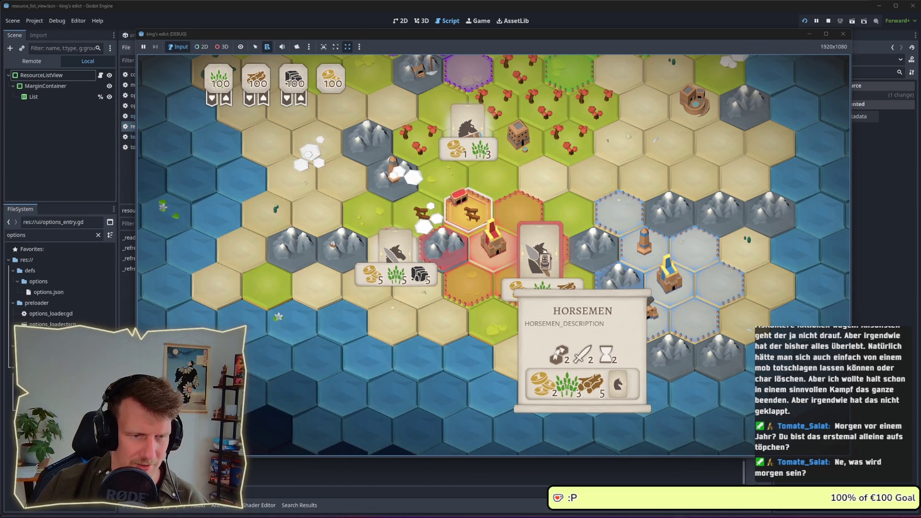
mouse_move(535, 286)
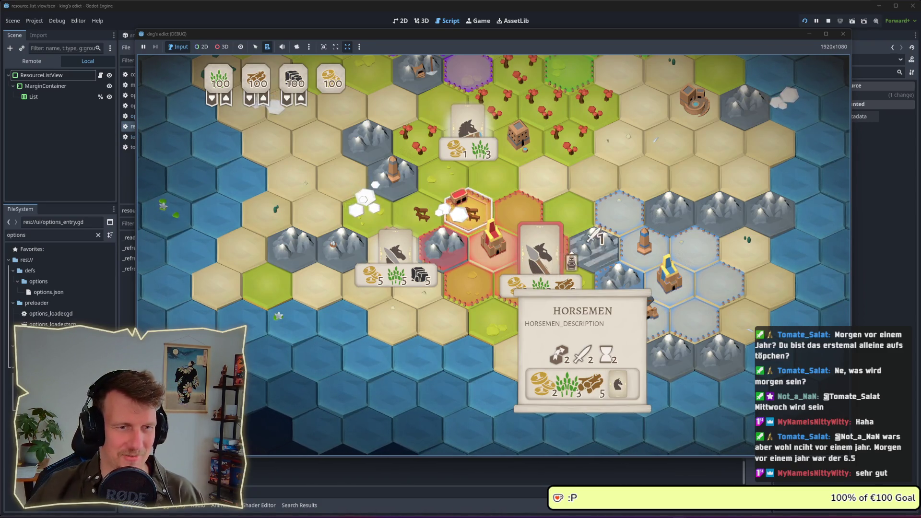
click(532, 240)
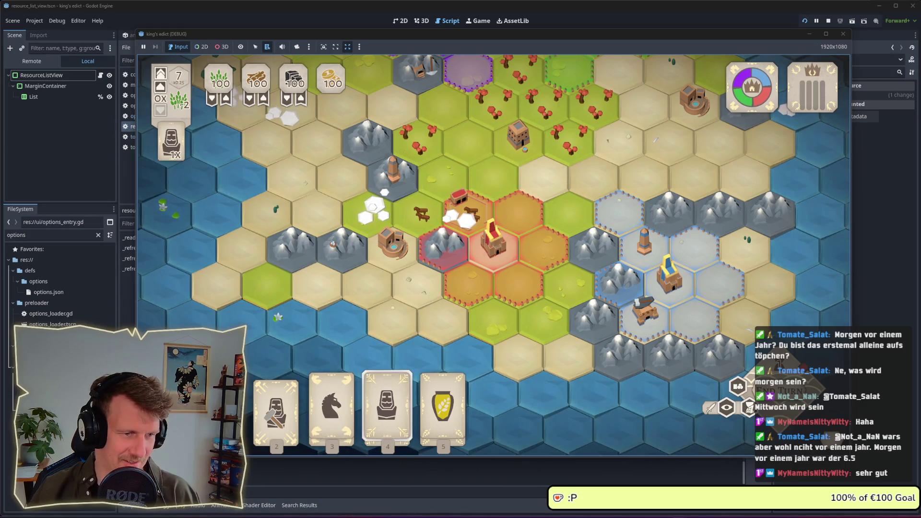
click(492, 238)
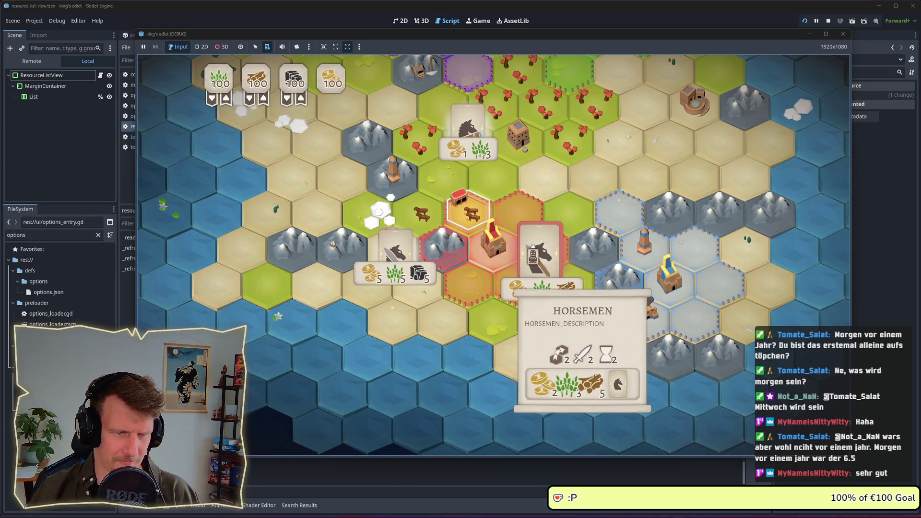
click(396, 252)
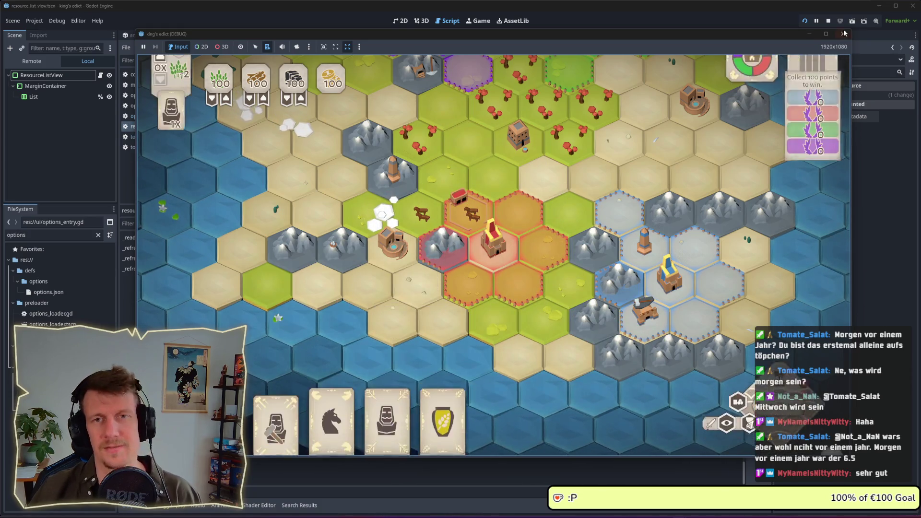
- Stop the game, filter the file list by '_sel', and open the option_selection_entry script
click(831, 21)
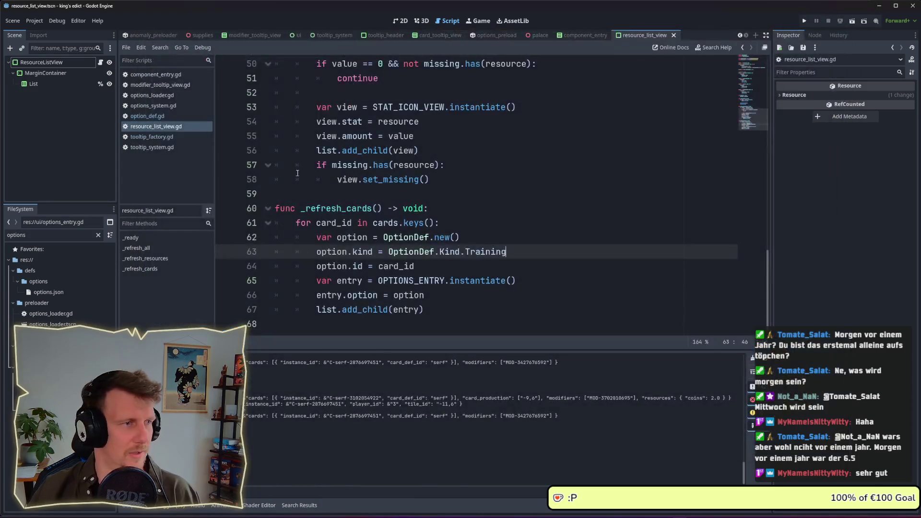
click(53, 234)
key(BackSpace)
text(_)
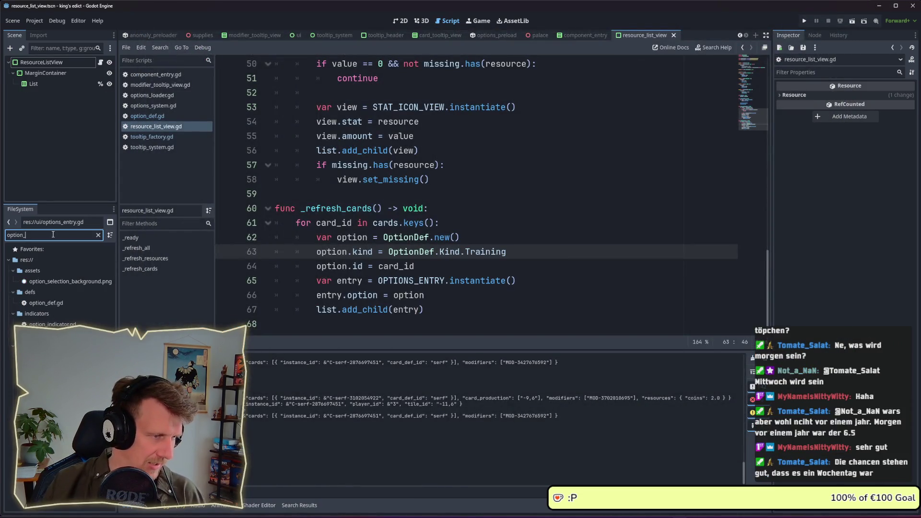
text(sel)
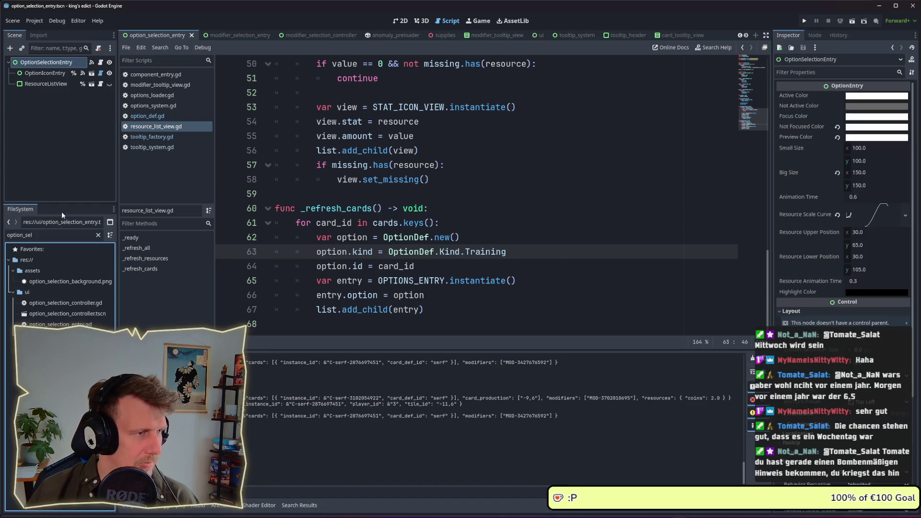
click(48, 84)
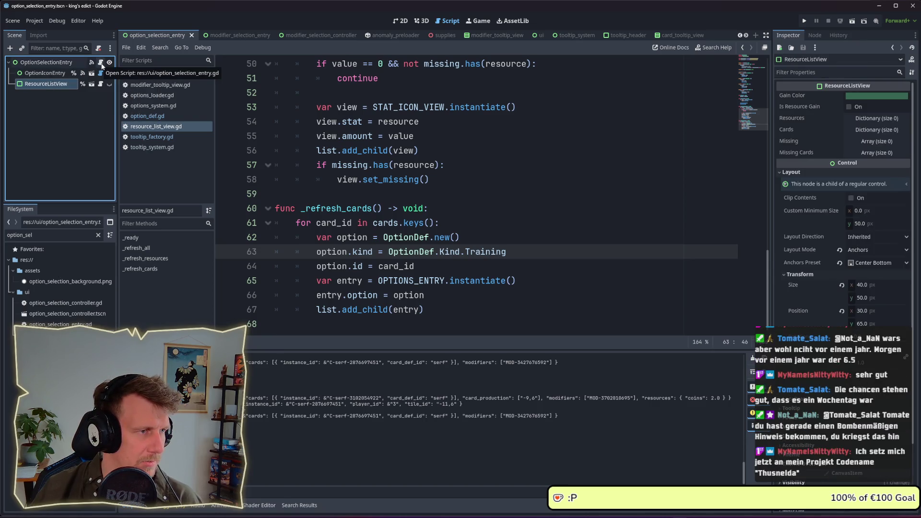
click(101, 63)
- Add line 51 'resource_list_view.cards = _option.cards' after the resources assignment and save
click(467, 211)
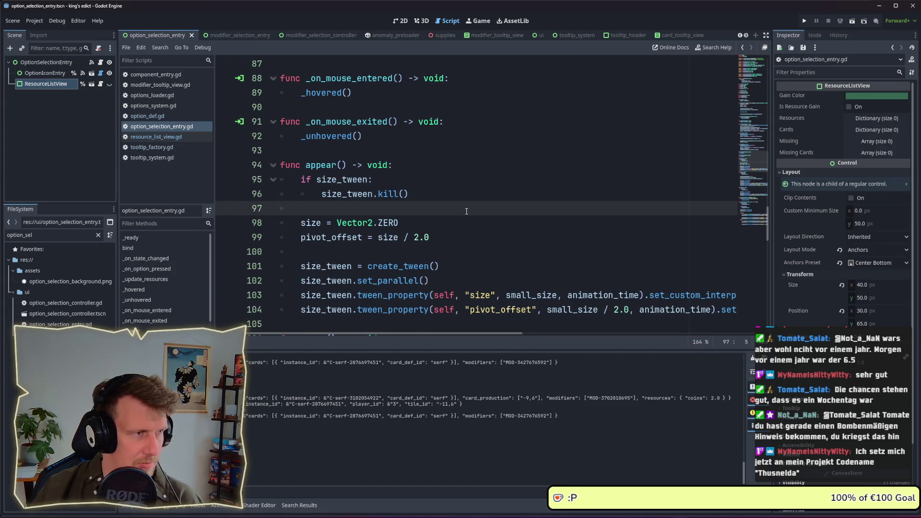
scroll(467, 212, up, 15)
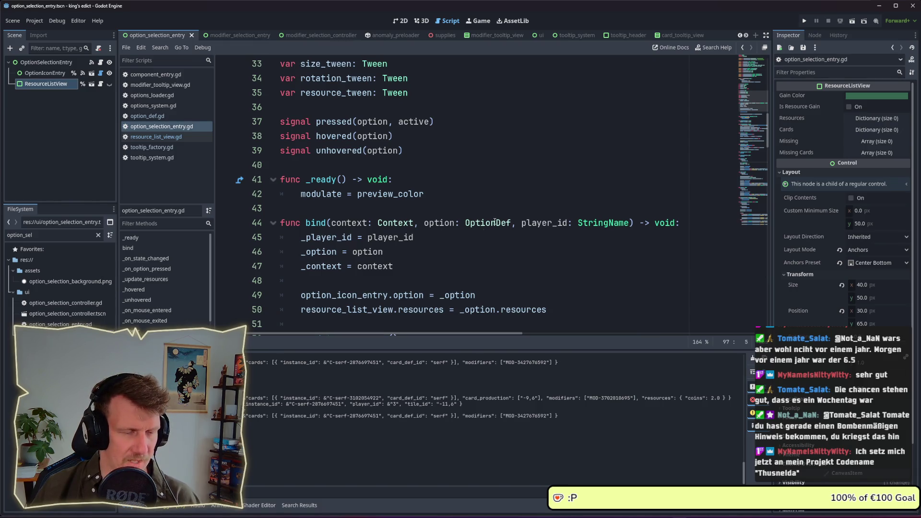
scroll(379, 211, down, 2)
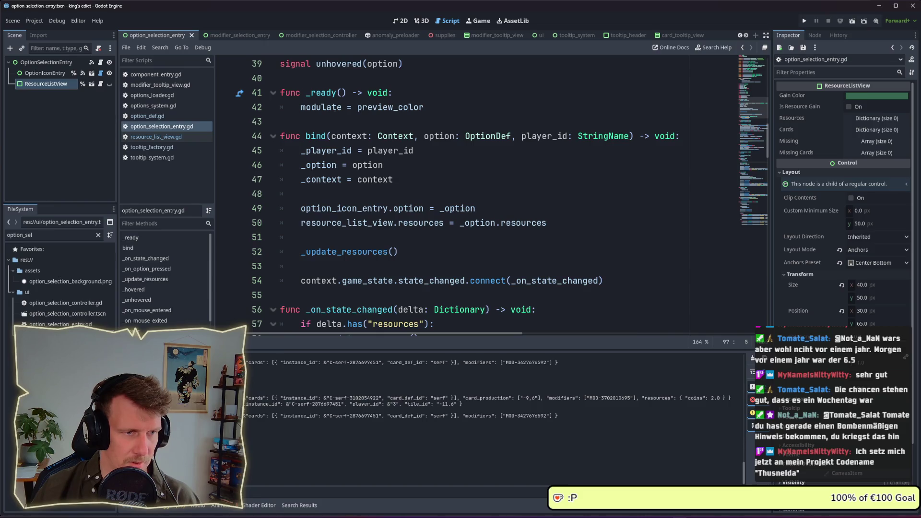
click(378, 222)
key(Return)
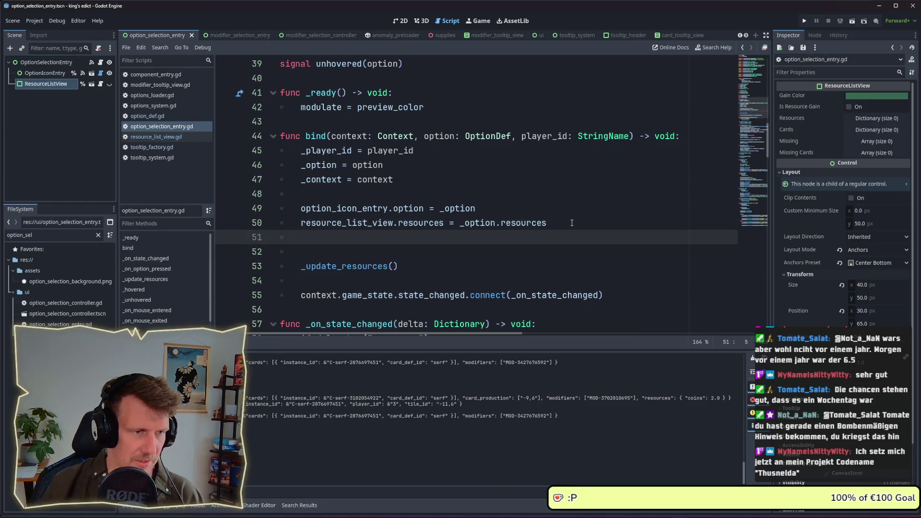
text(roesourc)
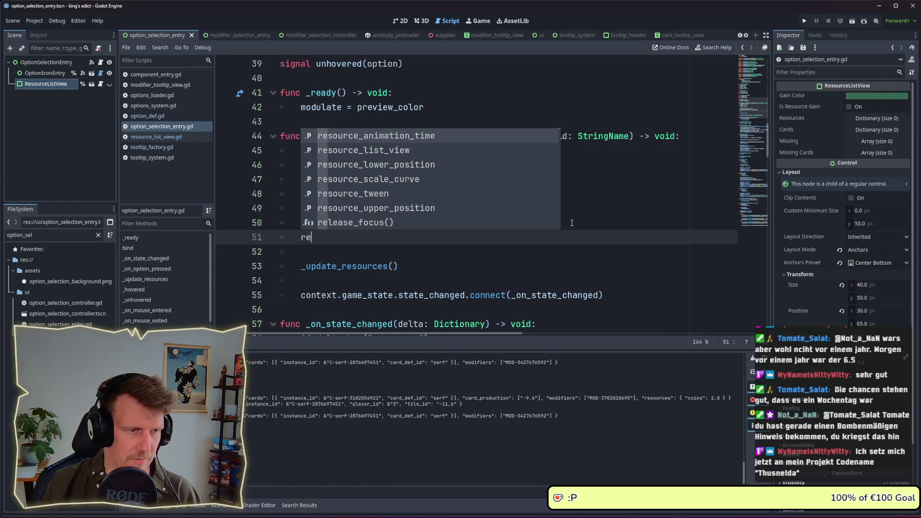
text(e)
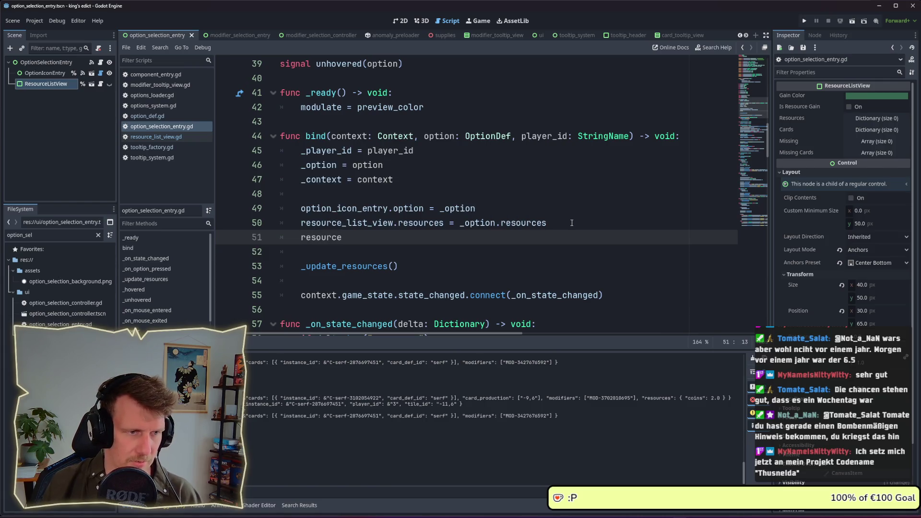
text(_list_view.co)
key(BackSpace)
text(ards )
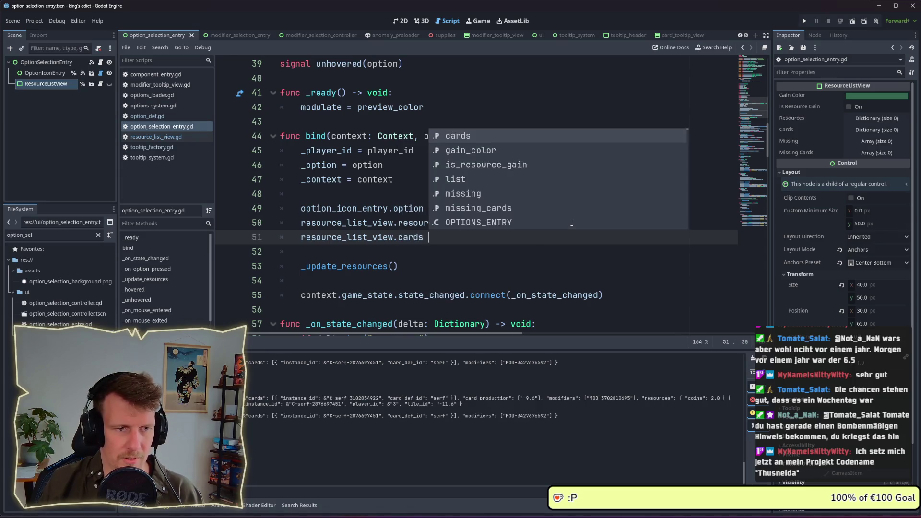
text(= _op)
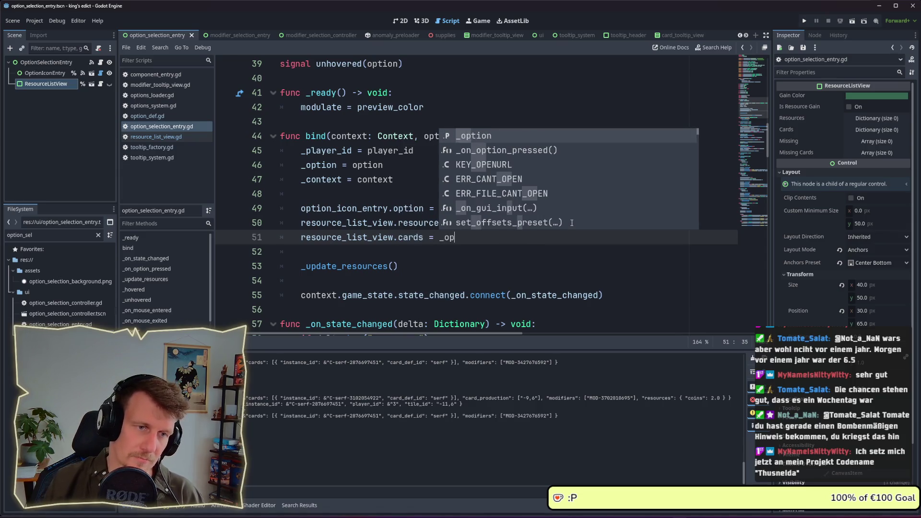
key(Return)
text(.)
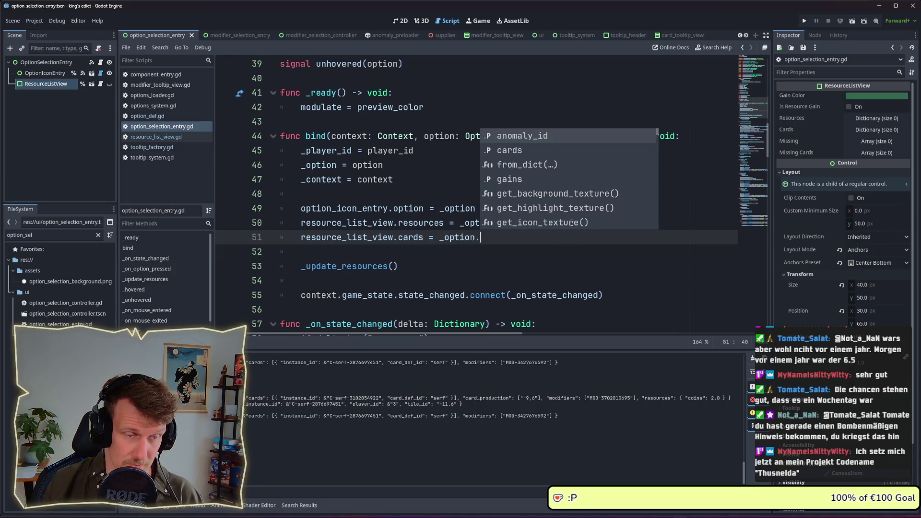
text(card)
key(Return)
key(ctrl+s)
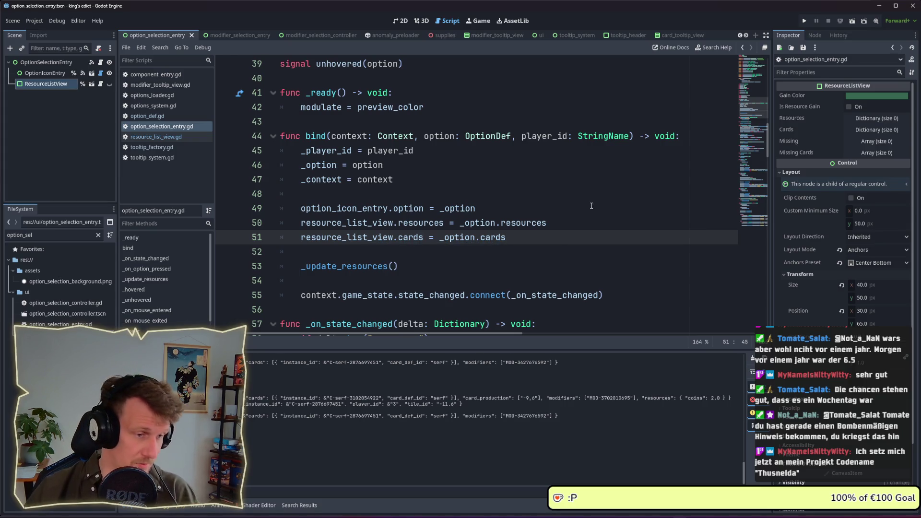
- Review the uses of missing_resources in _update_resources, then run the project
scroll(591, 206, down, 4)
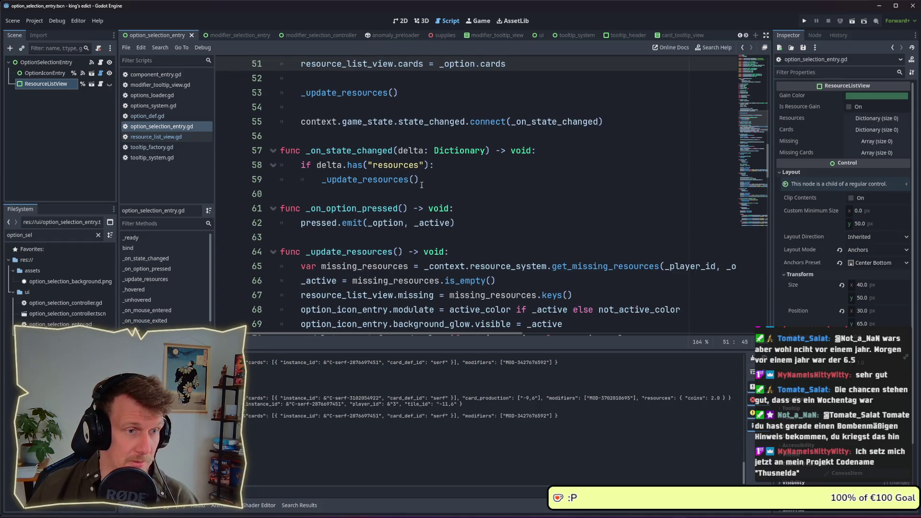
scroll(413, 231, down, 2)
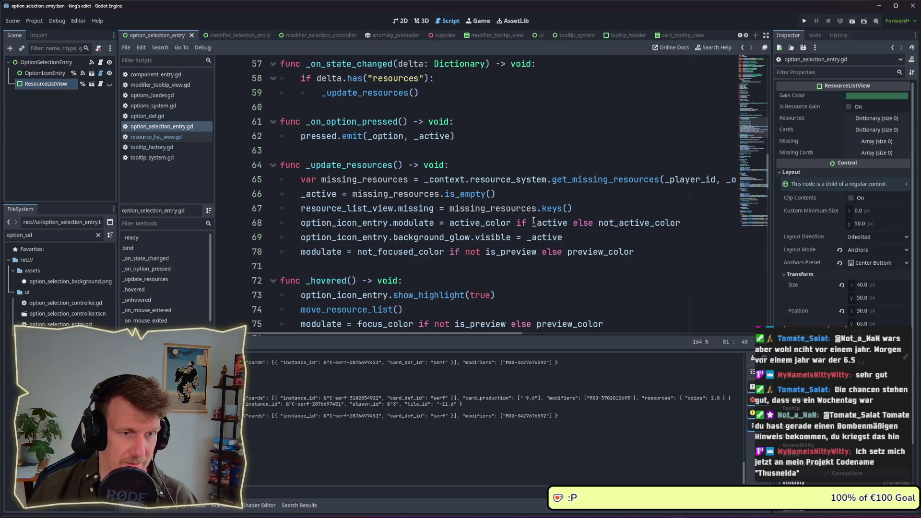
double_click(519, 209)
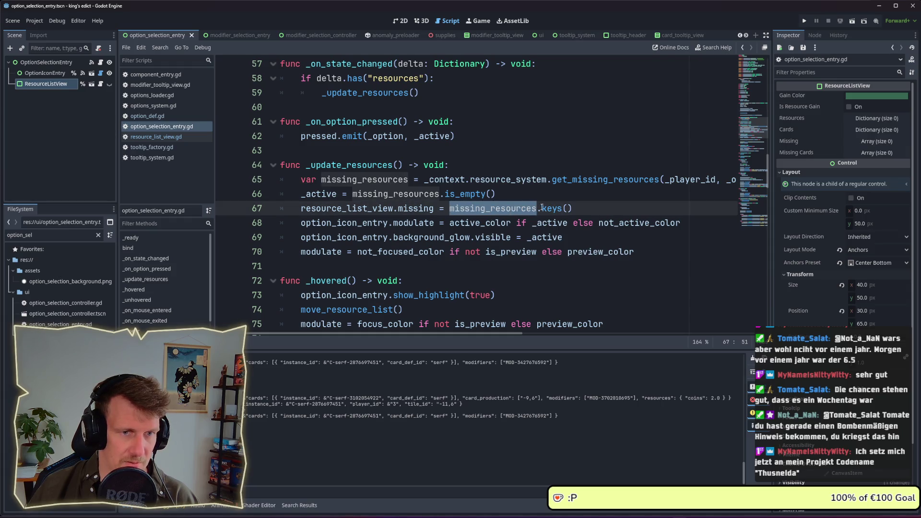
click(515, 198)
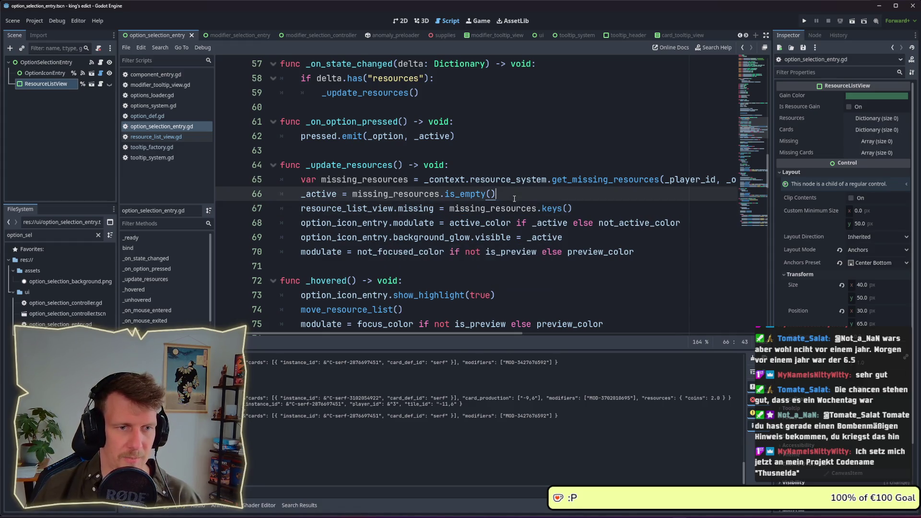
click(806, 21)
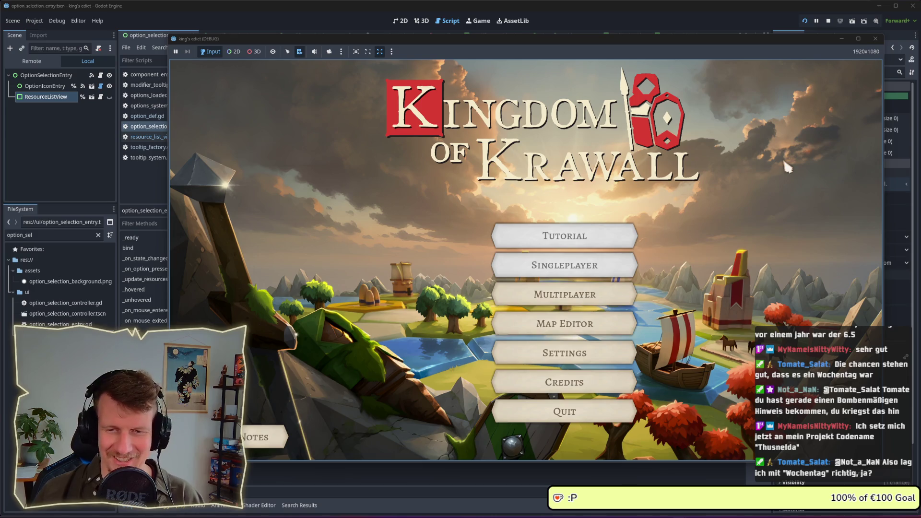
- Open Multiplayer, create a game and start the match on the I Know This Place map
click(618, 269)
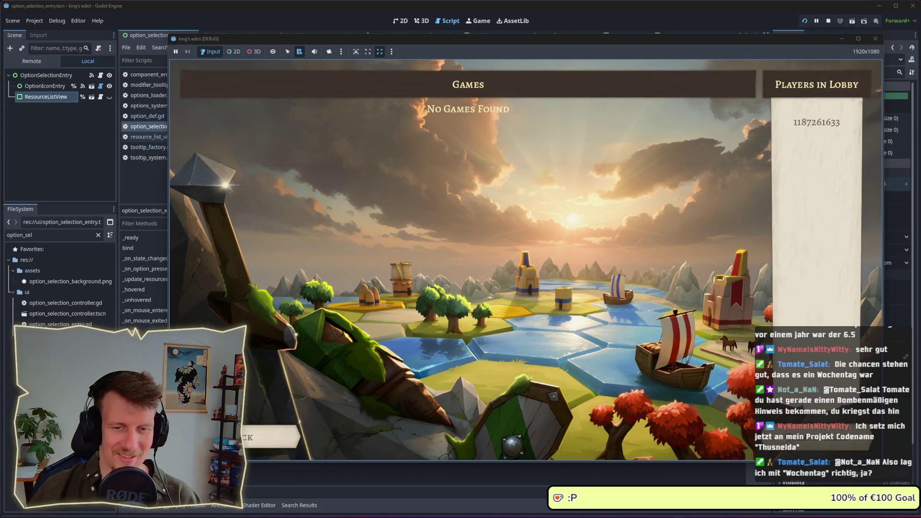
key(Escape)
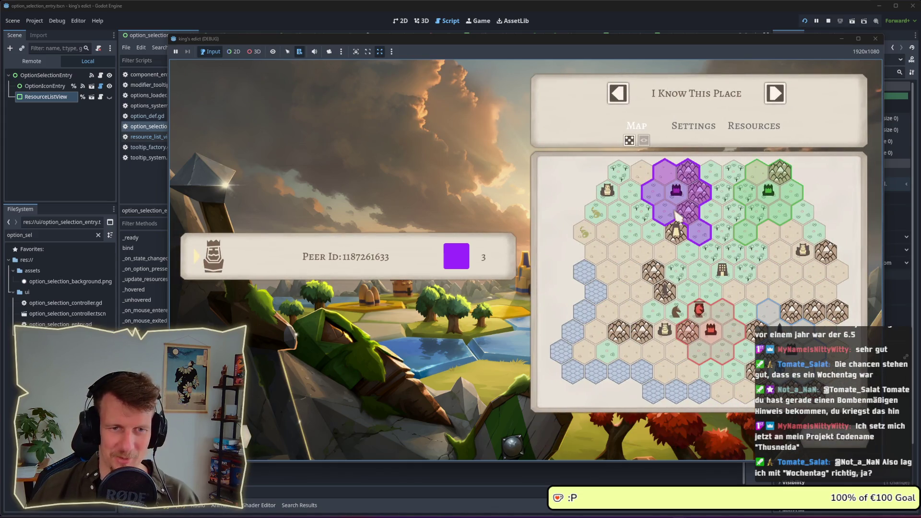
click(711, 331)
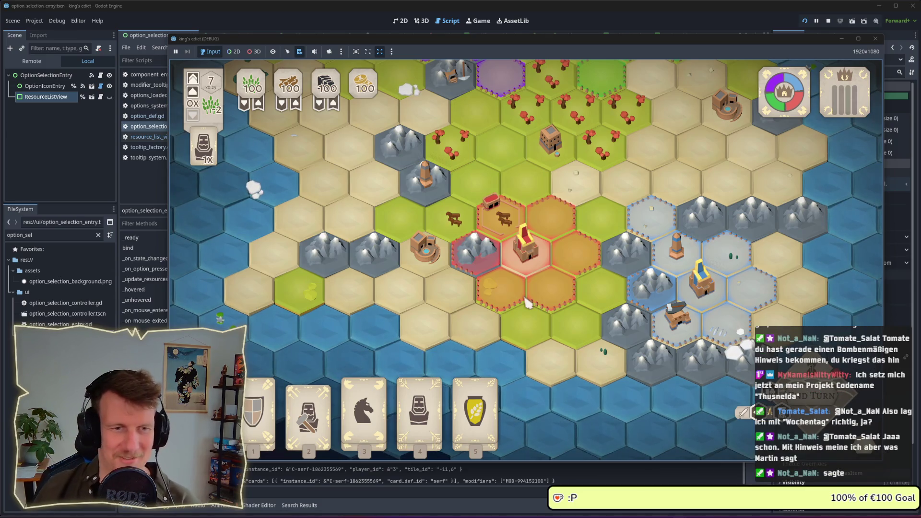
- Pick card 4, play it on the hex beside the castle, and preview the Scout option
key(3)
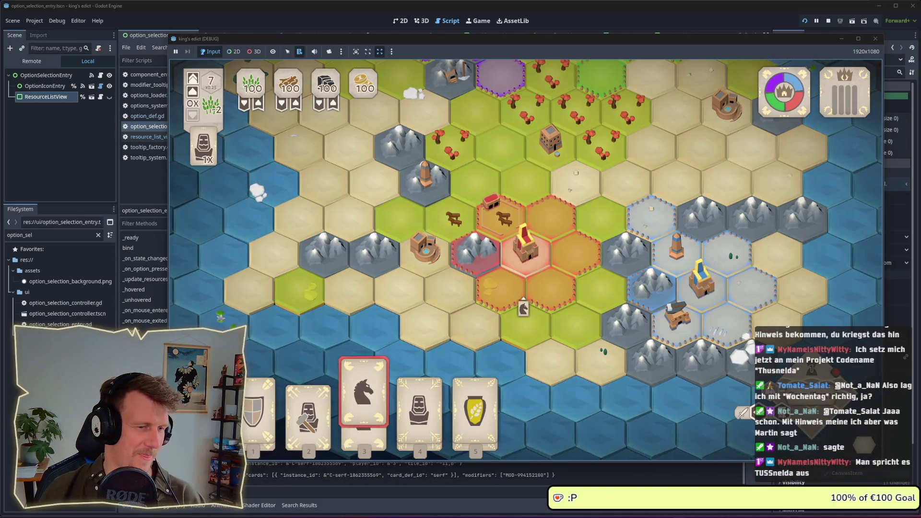
key(4)
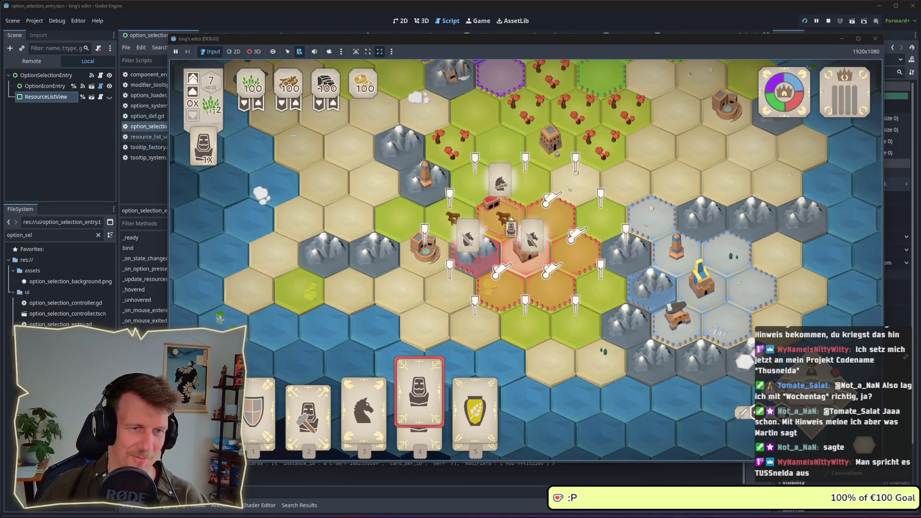
click(510, 223)
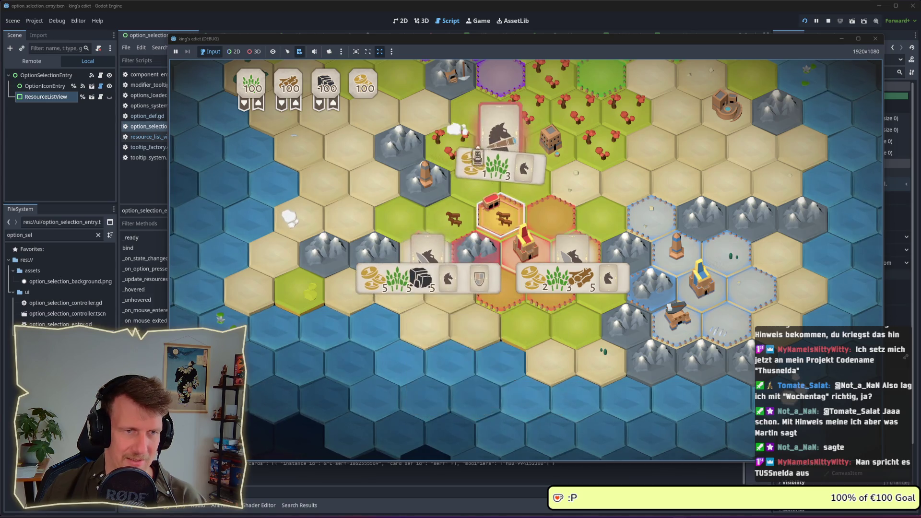
mouse_move(488, 144)
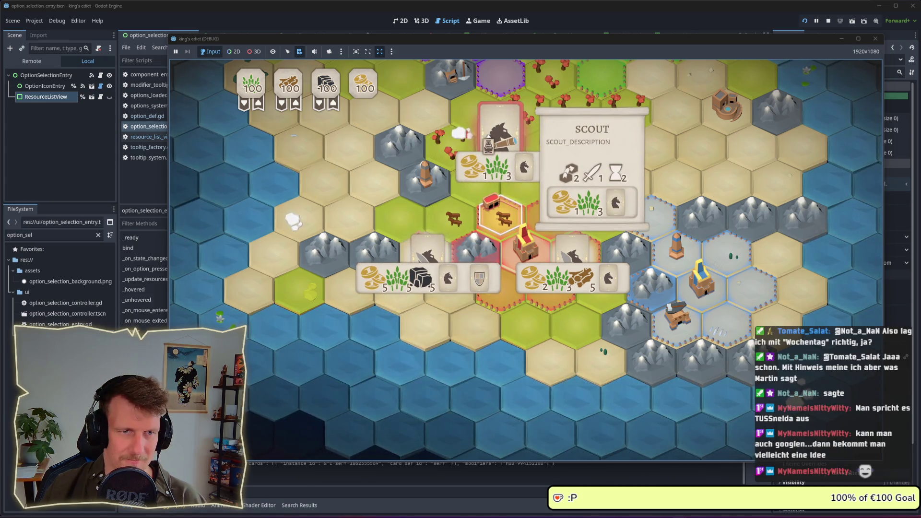
click(489, 143)
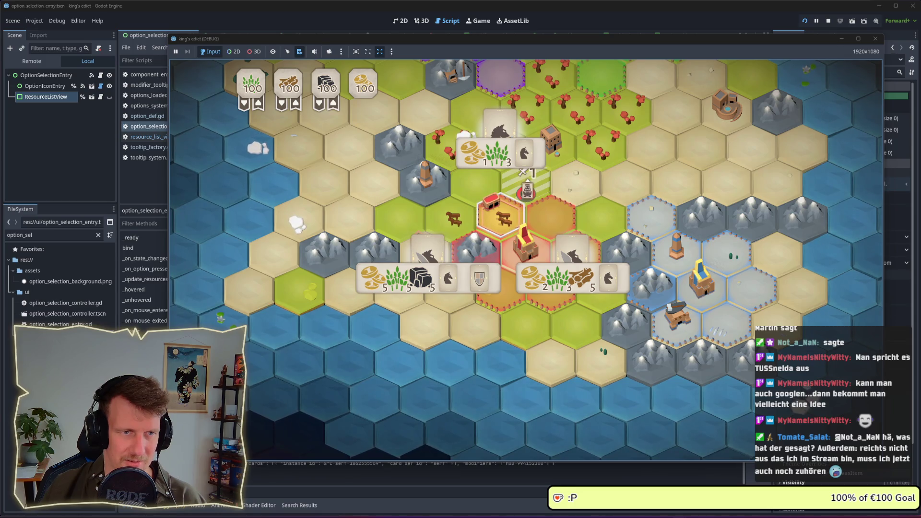
click(492, 170)
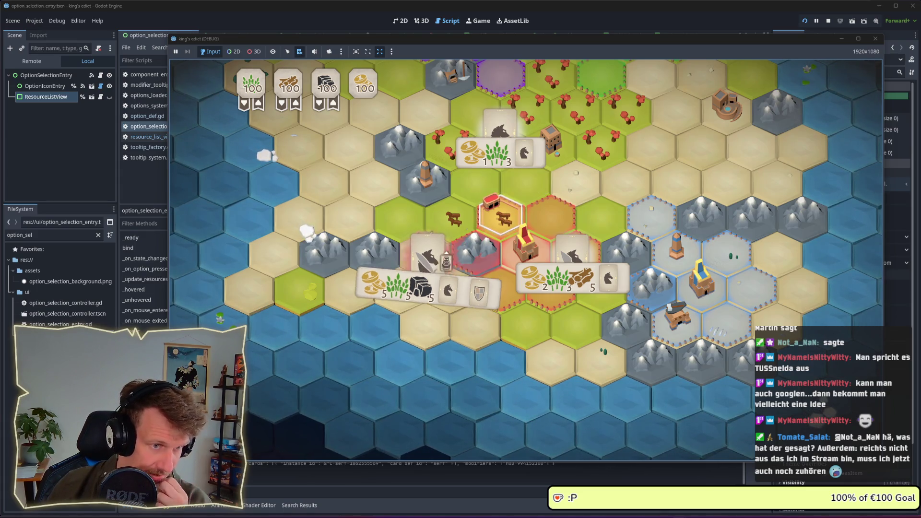
- Compare the Knight and Horsemen costs, recruit the Scout, then pick the builder card
mouse_move(444, 274)
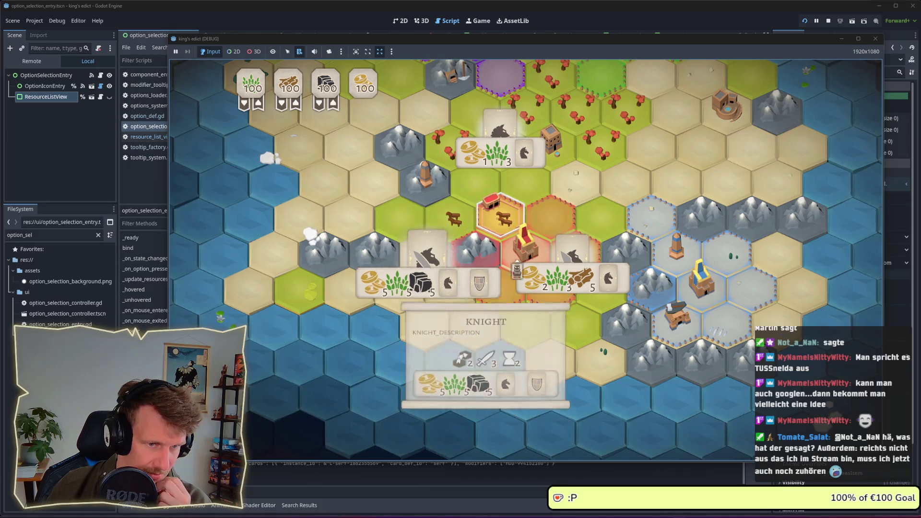
mouse_move(548, 270)
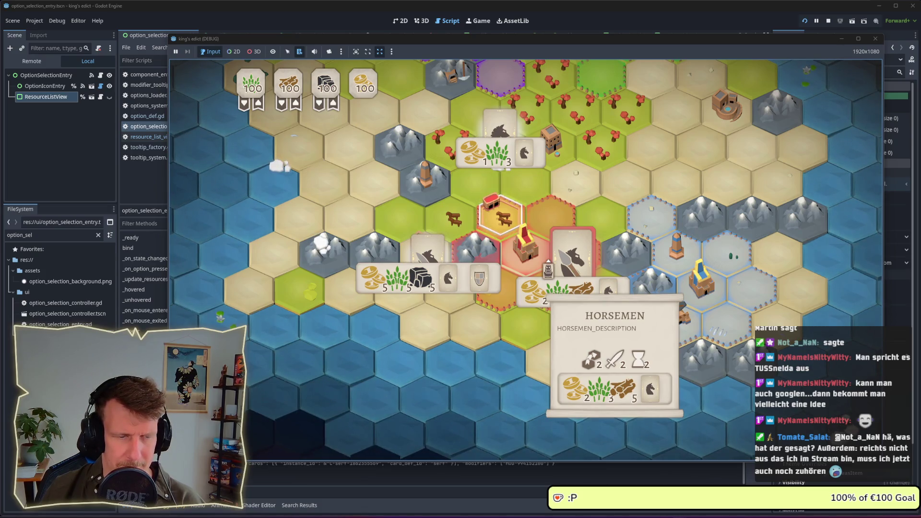
mouse_move(492, 137)
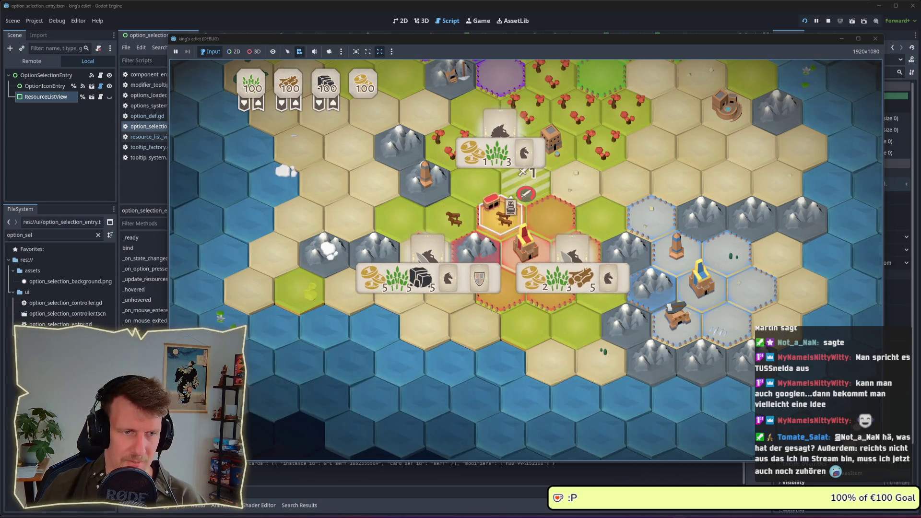
click(494, 137)
click(526, 173)
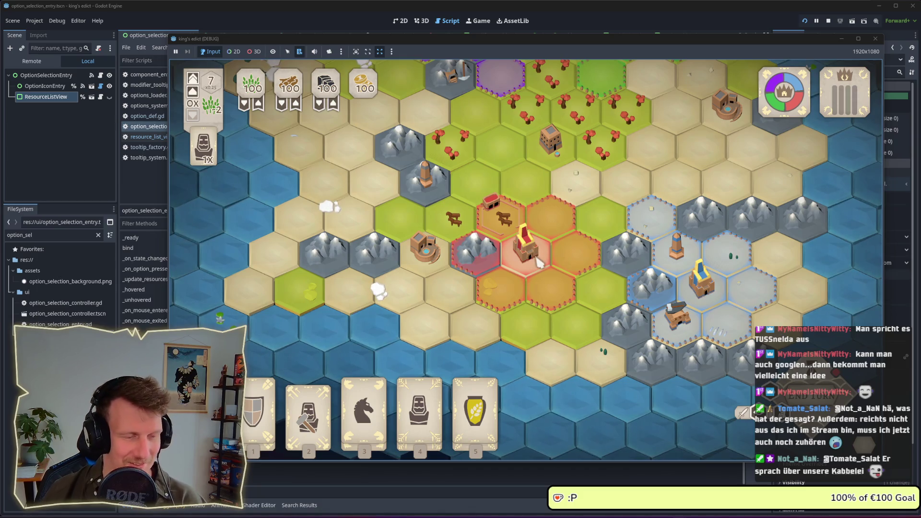
key(2)
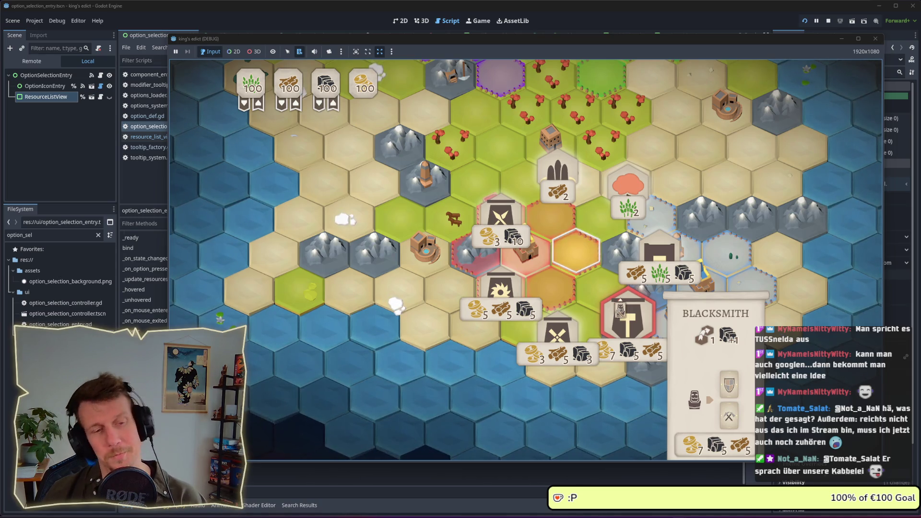
click(557, 334)
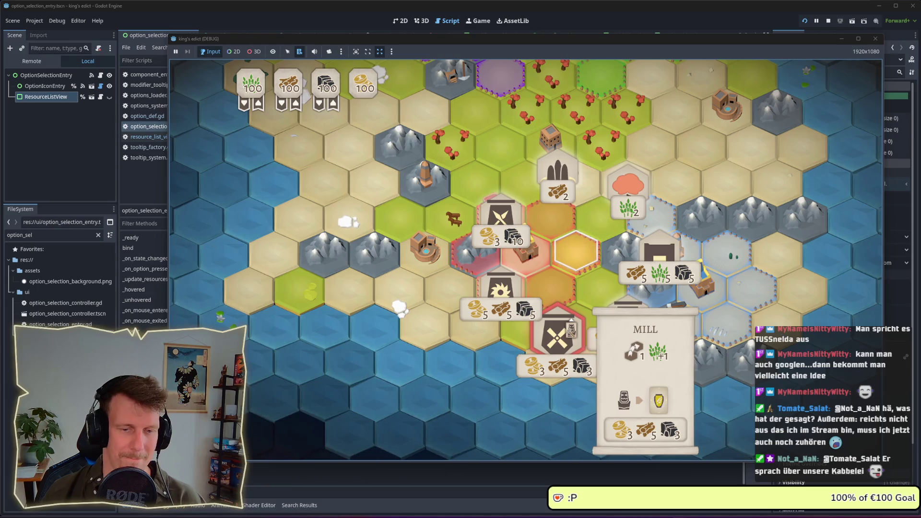
click(501, 288)
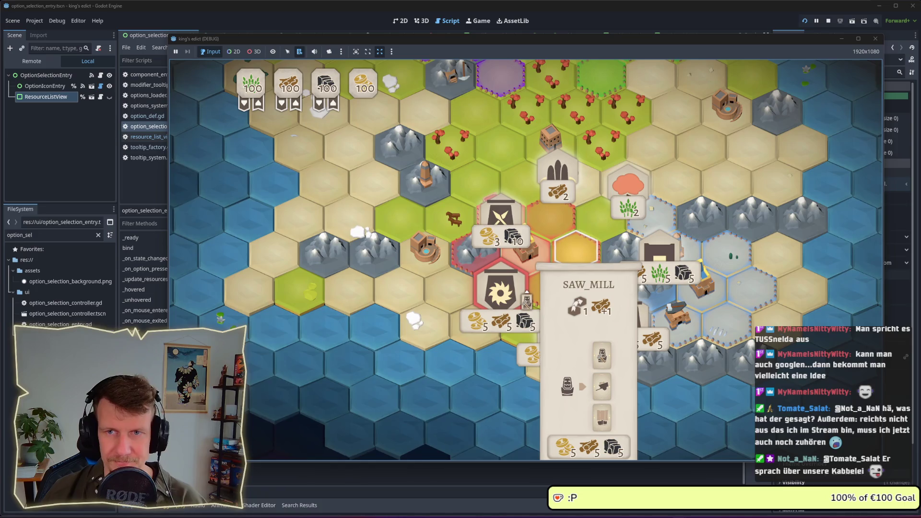
key(Escape)
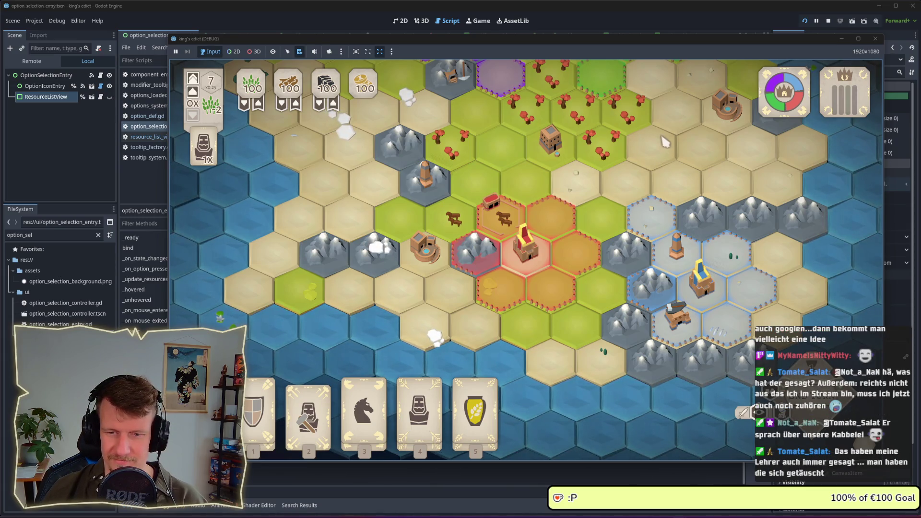
click(829, 20)
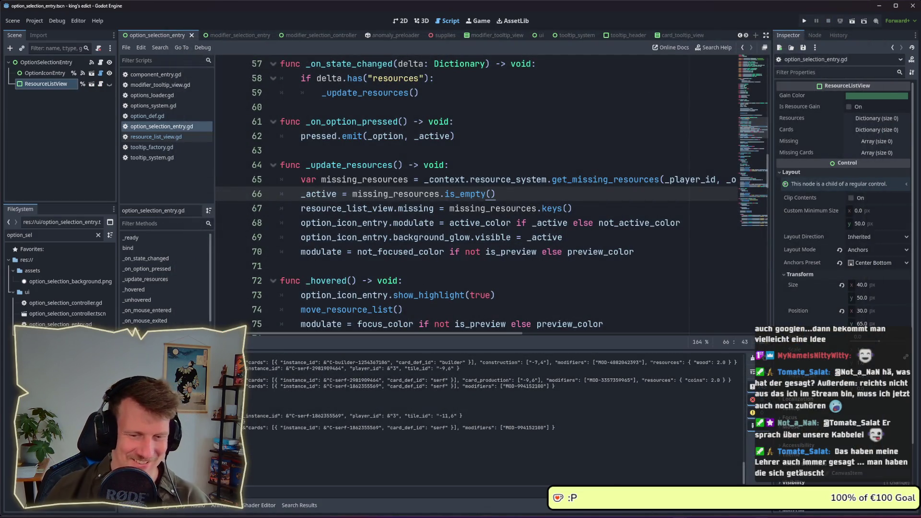
- In the terminal, stage all changes and commit them as 'add card cost to views'
key(alt+Tab)
text(git ad)
text(g)
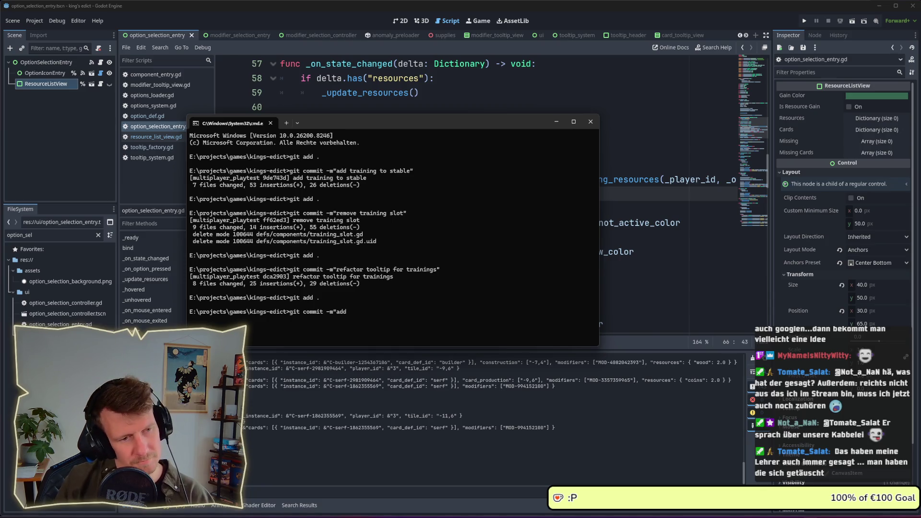
text(card cor)
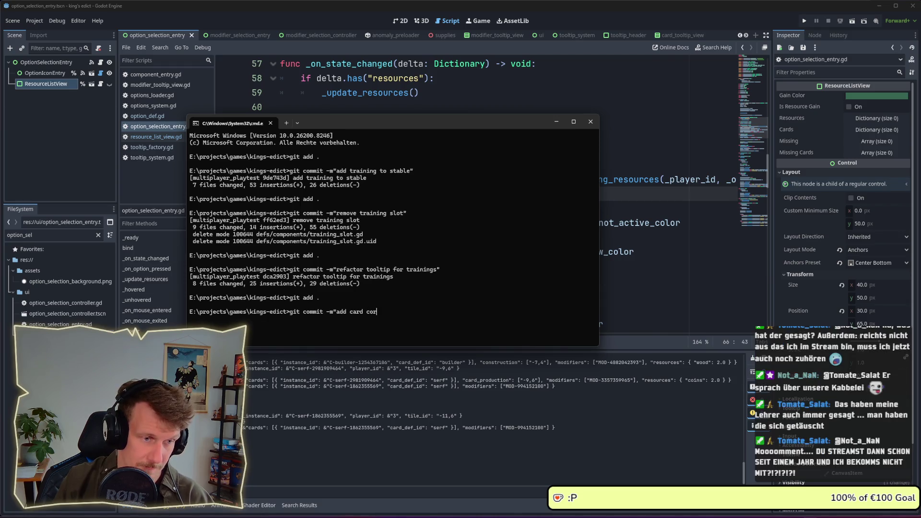
text(to )
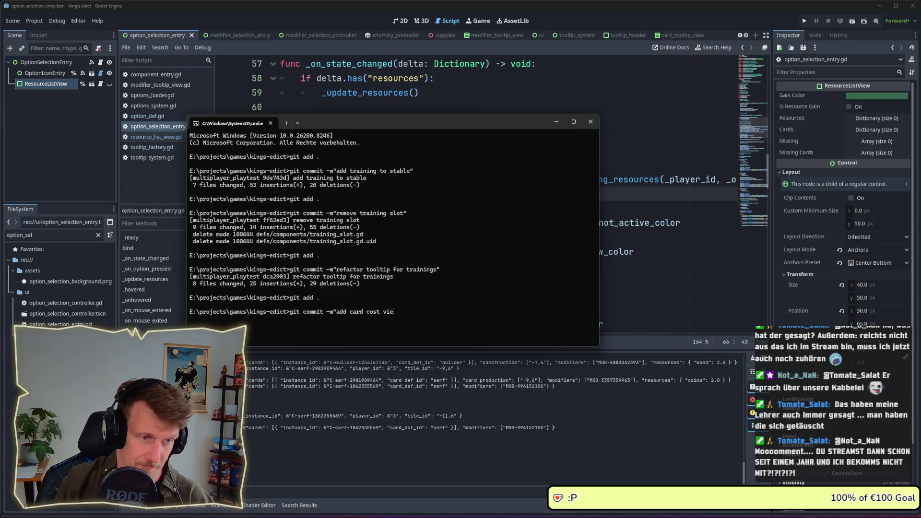
text(iews")
key(Return)
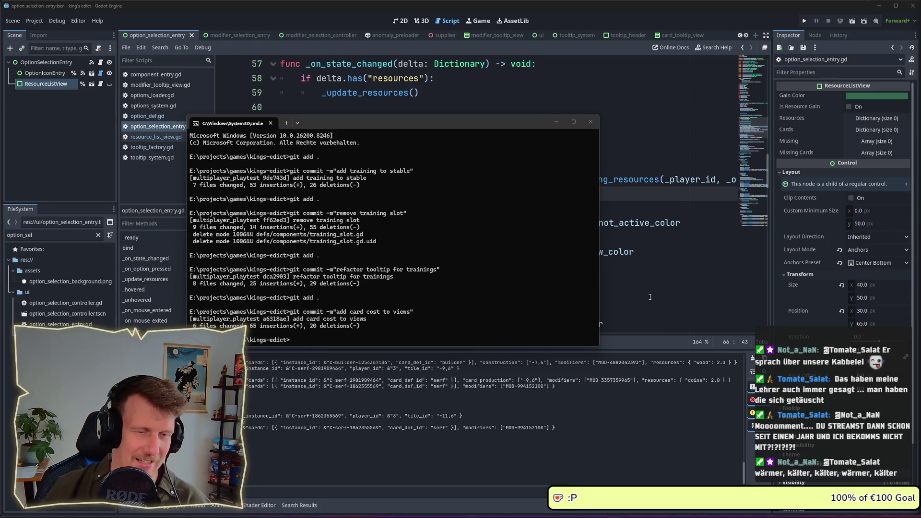
- Return to the script editor and place the caret in the _hovered function
click(650, 297)
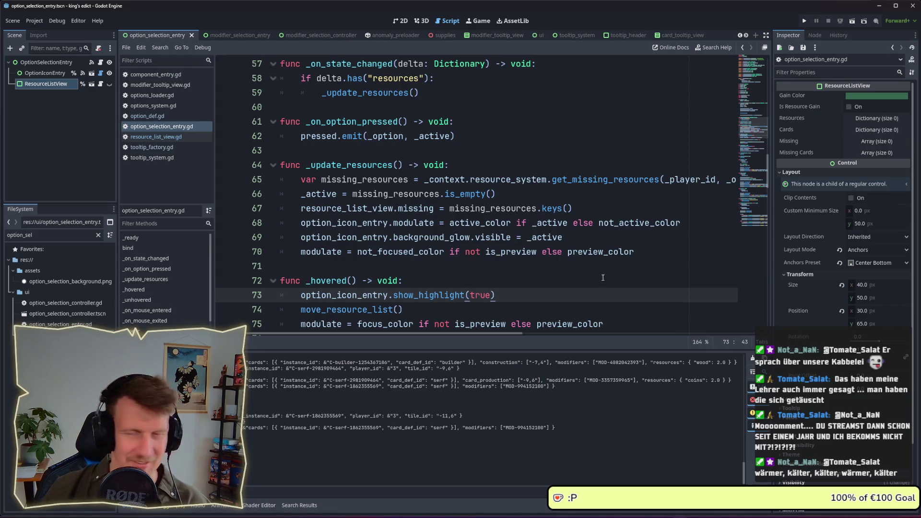
scroll(522, 231, down, 2)
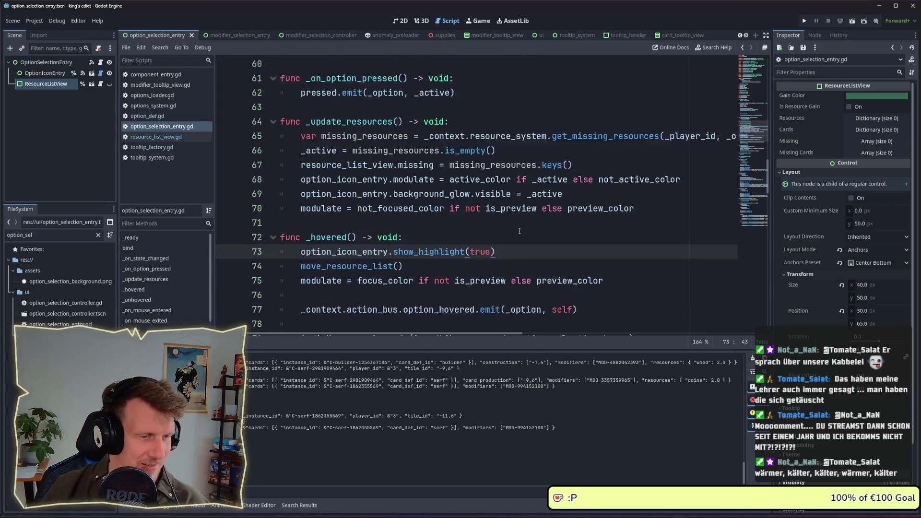
click(506, 200)
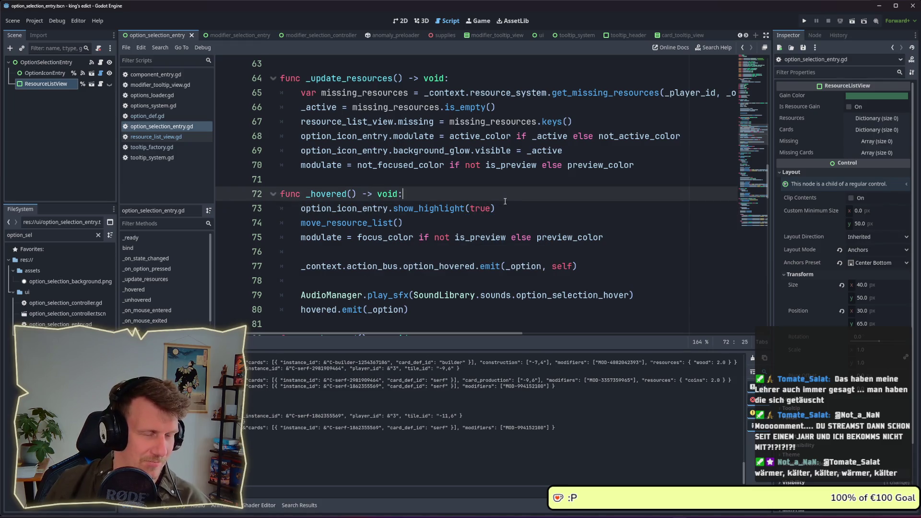
key(alt+Tab)
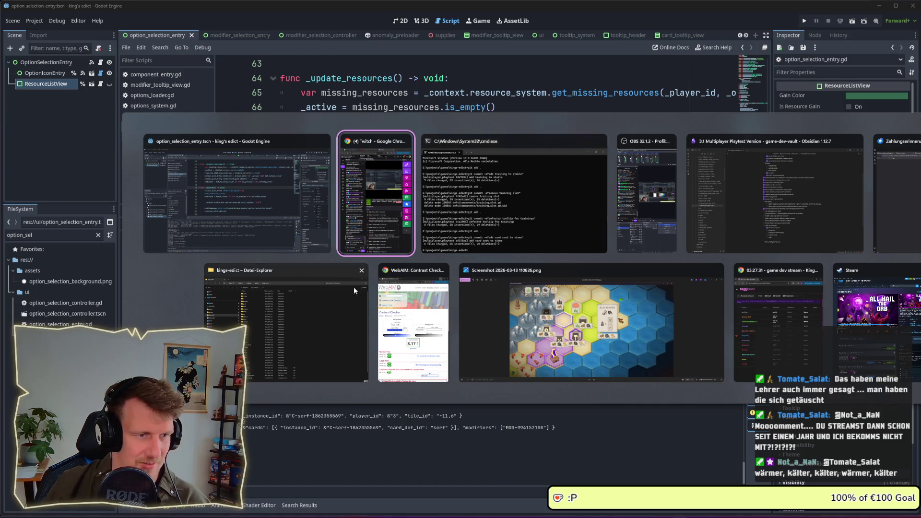
- In the playtest notes, tick 'show price' and rename 'remove cards' to 'pay cards'
click(753, 209)
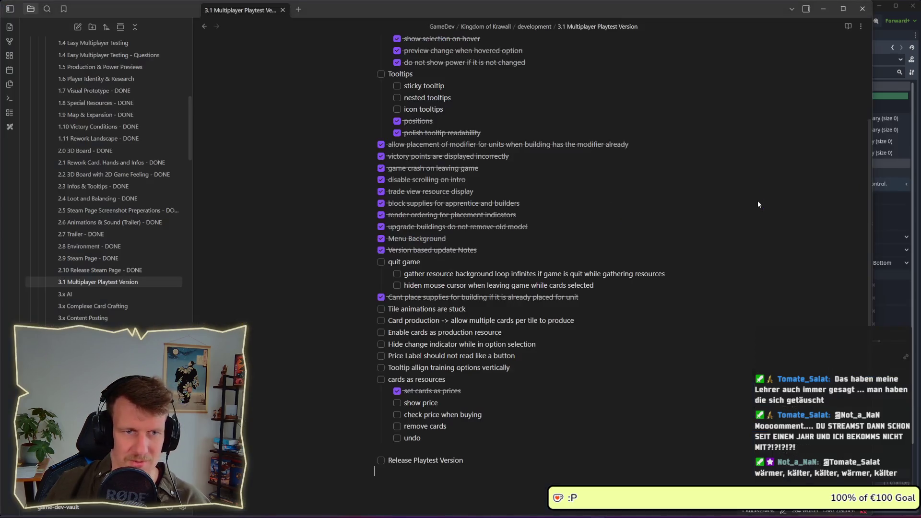
click(397, 403)
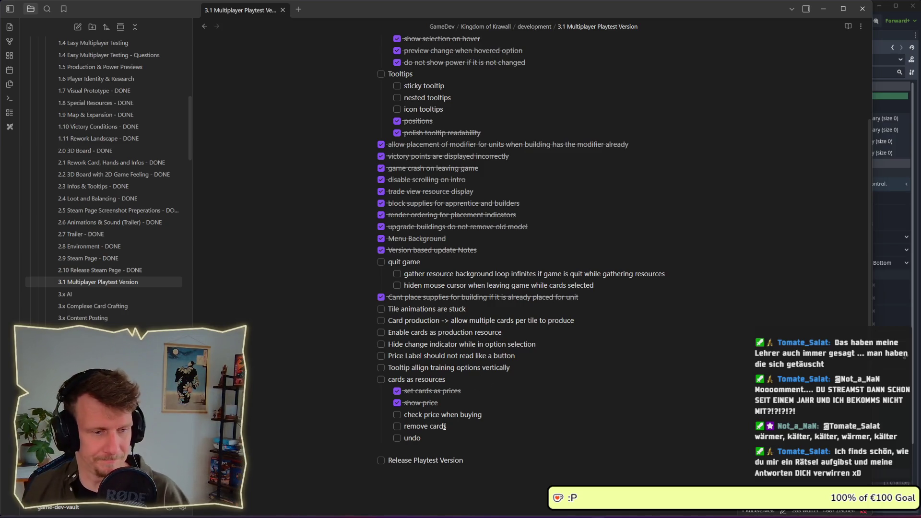
double_click(424, 427)
text(pay)
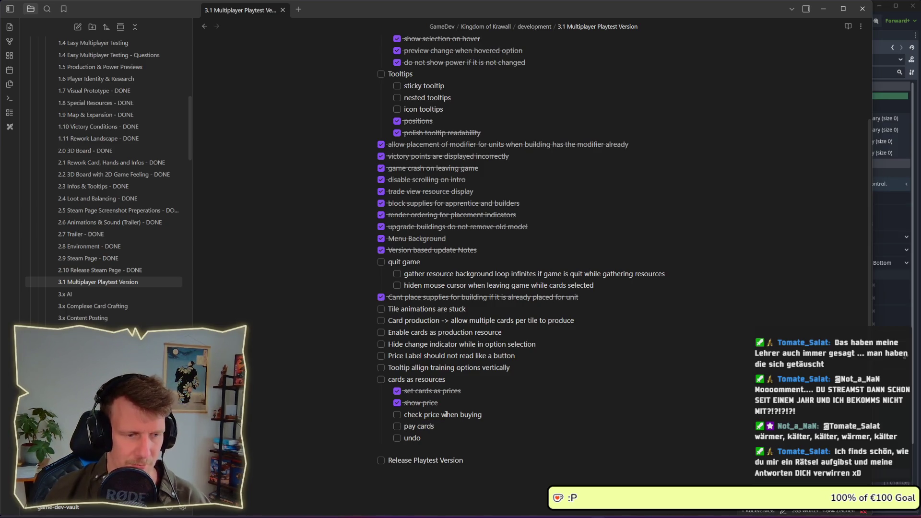
click(824, 9)
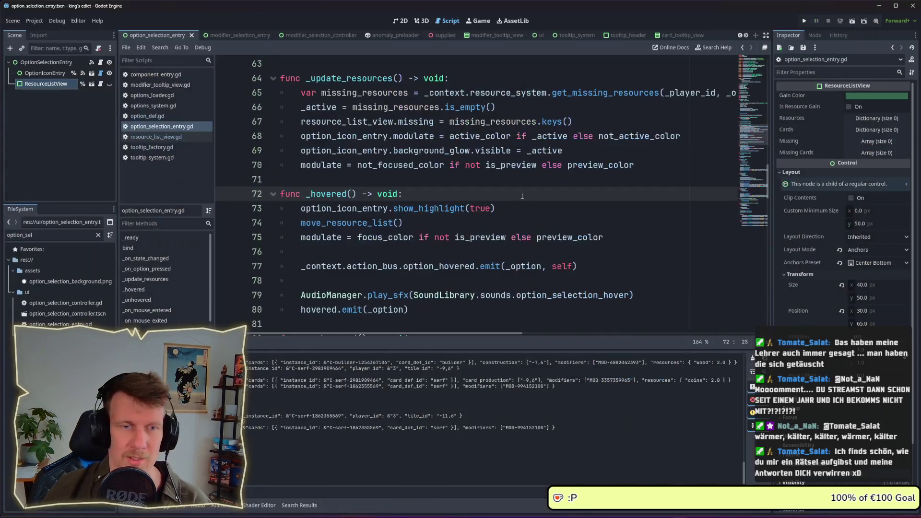
click(514, 209)
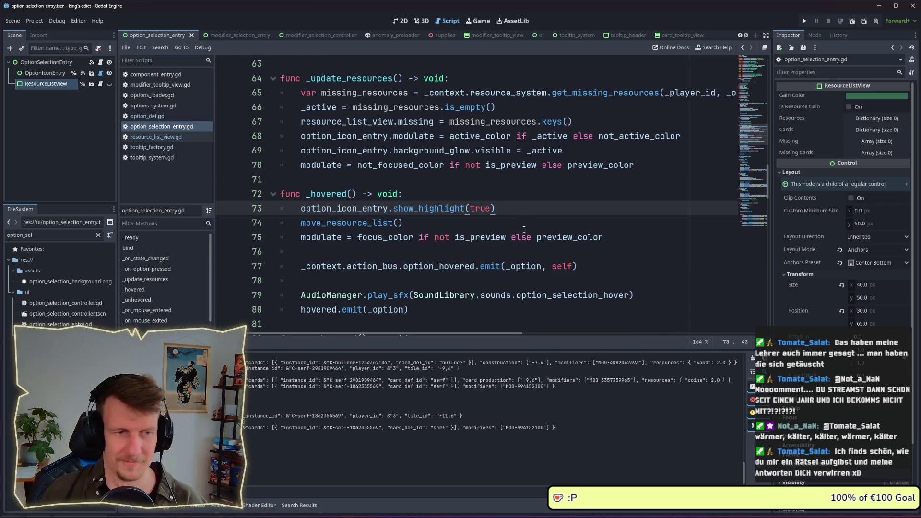
click(522, 228)
scroll(480, 205, up, 2)
scroll(481, 205, down, 4)
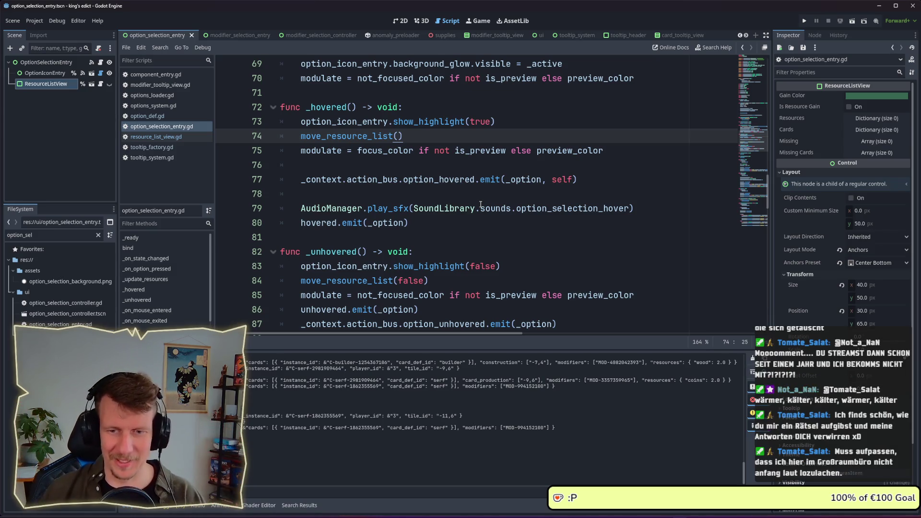
click(414, 242)
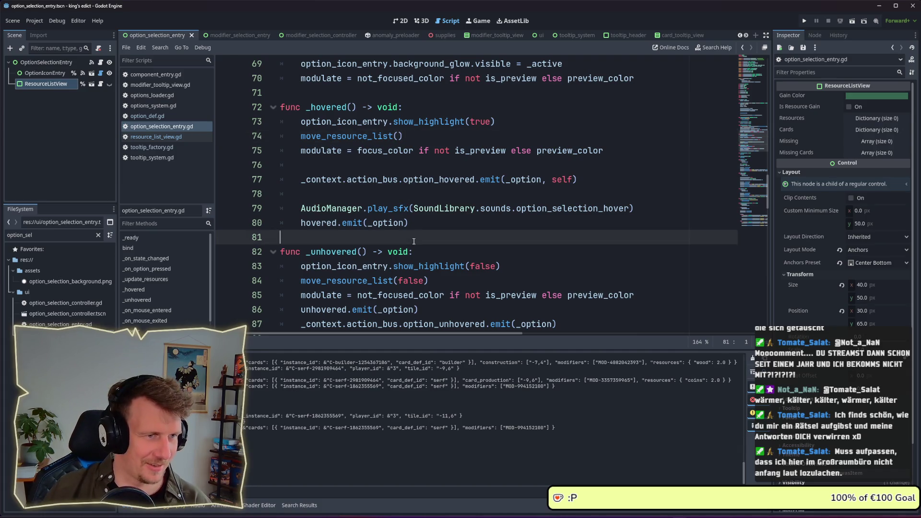
click(166, 137)
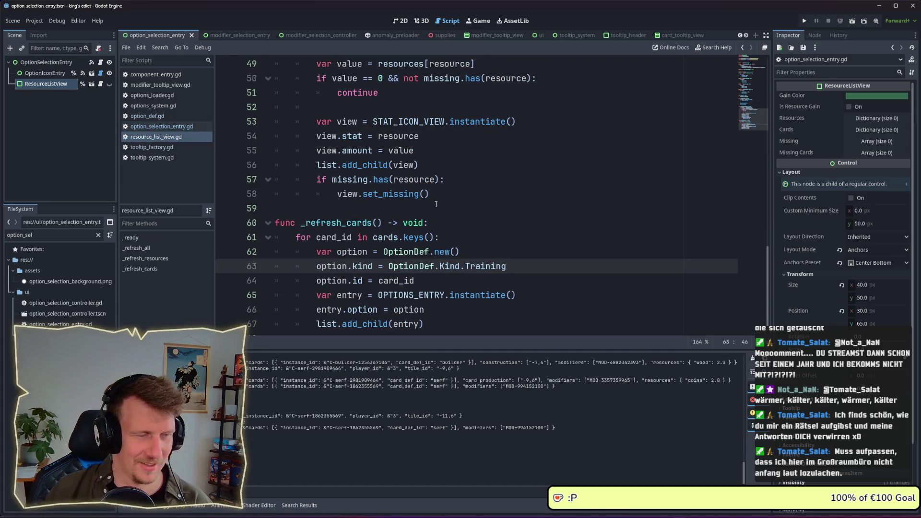
click(161, 126)
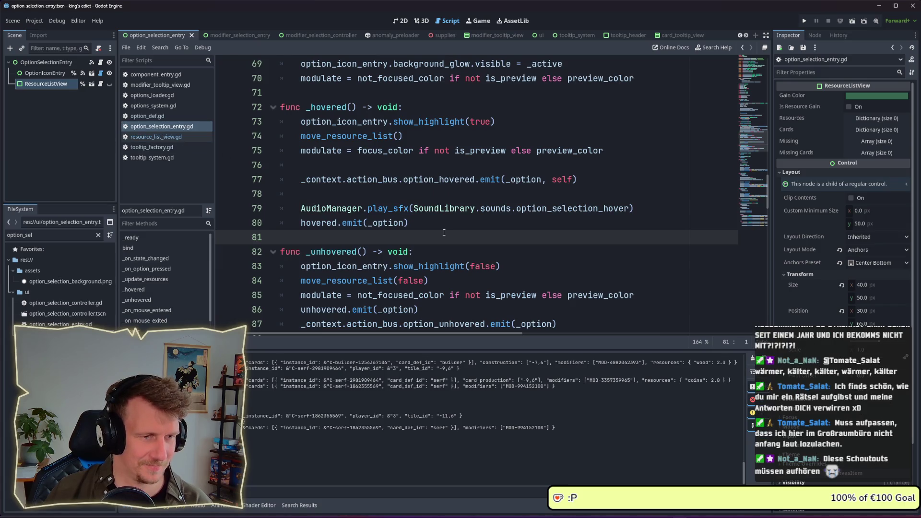
scroll(444, 233, up, 3)
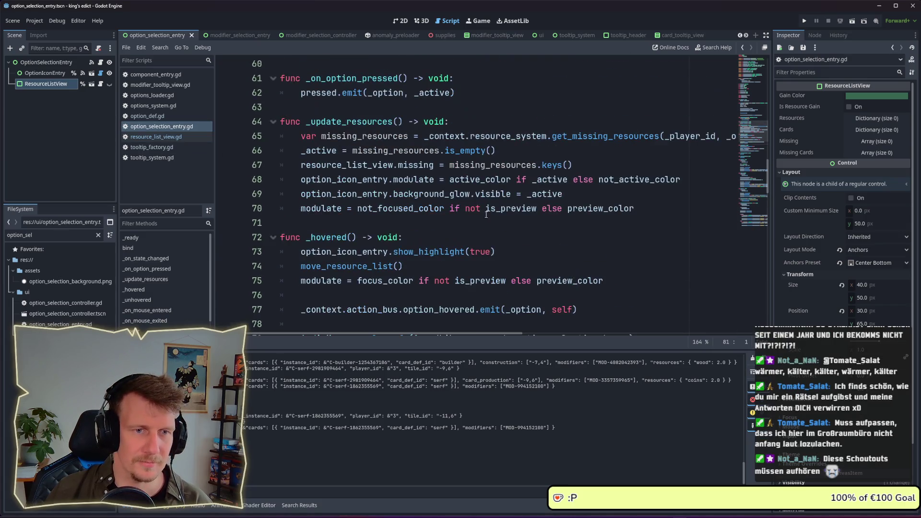
click(548, 154)
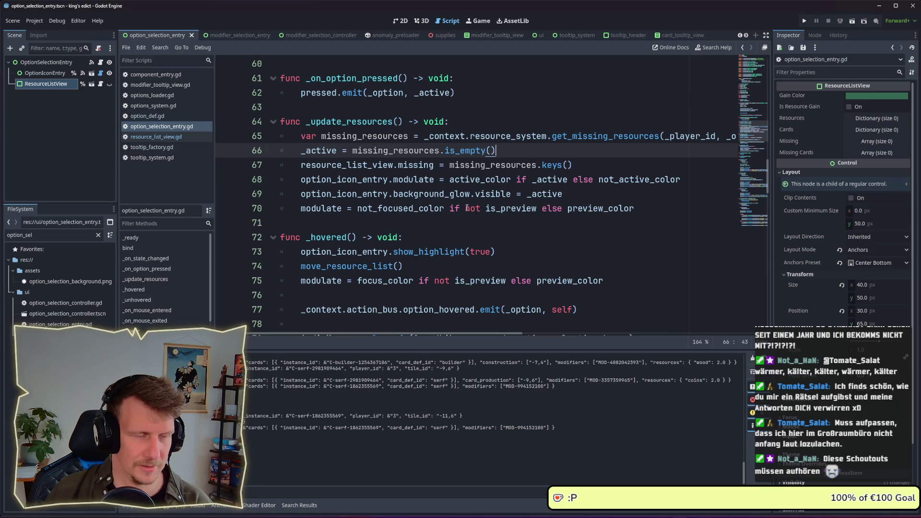
scroll(419, 234, up, 3)
double_click(370, 180)
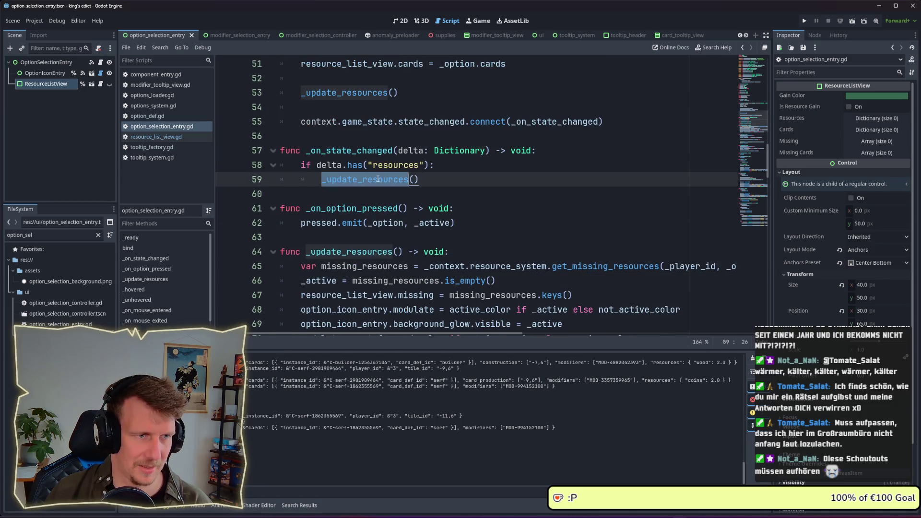
double_click(396, 164)
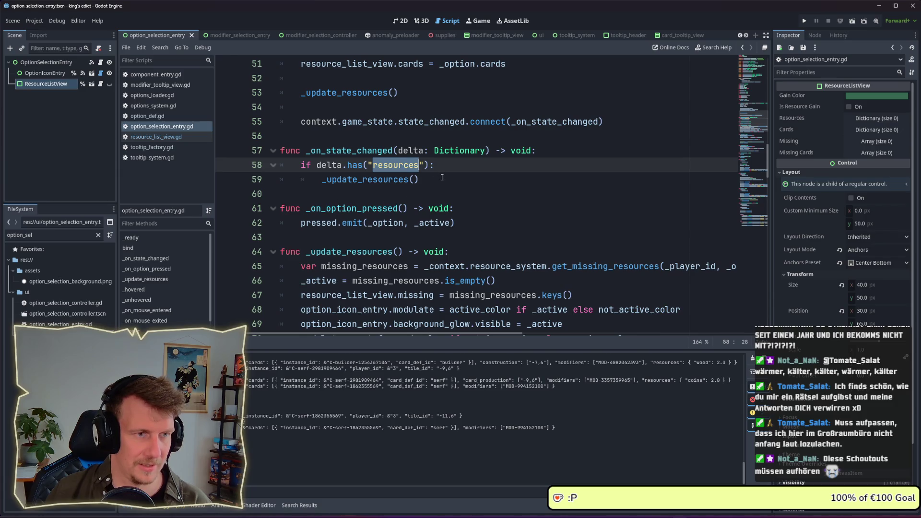
scroll(408, 187, up, 1)
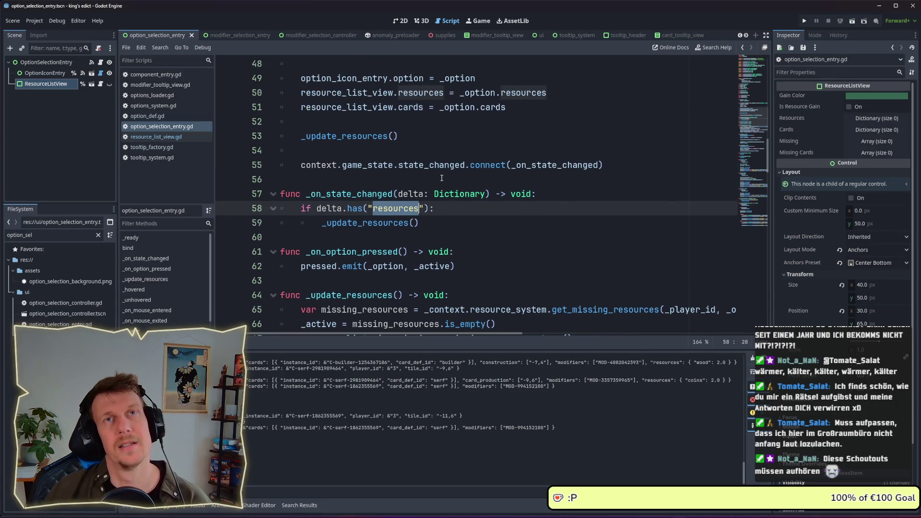
scroll(442, 177, up, 1)
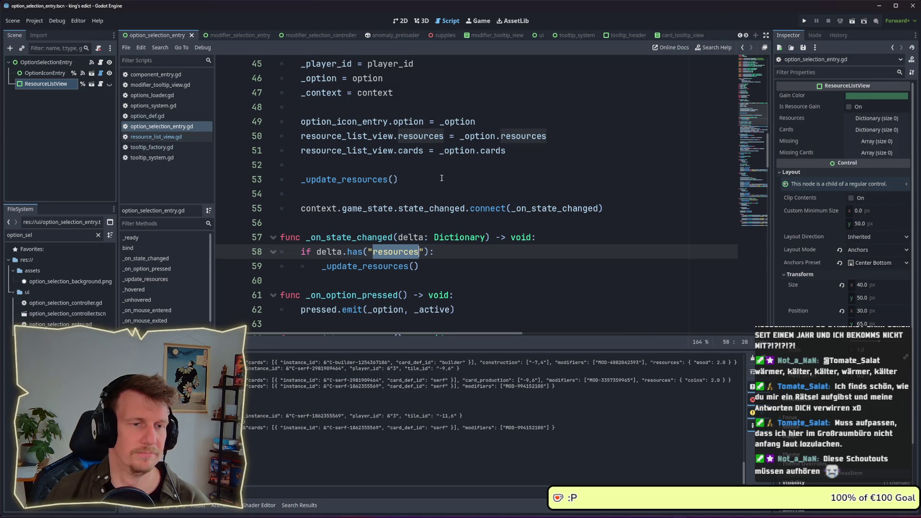
scroll(441, 178, up, 1)
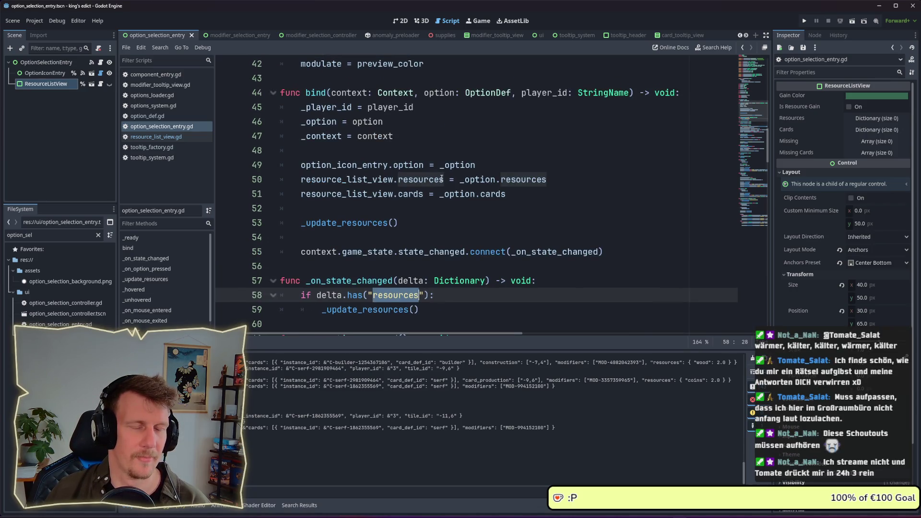
scroll(442, 178, up, 1)
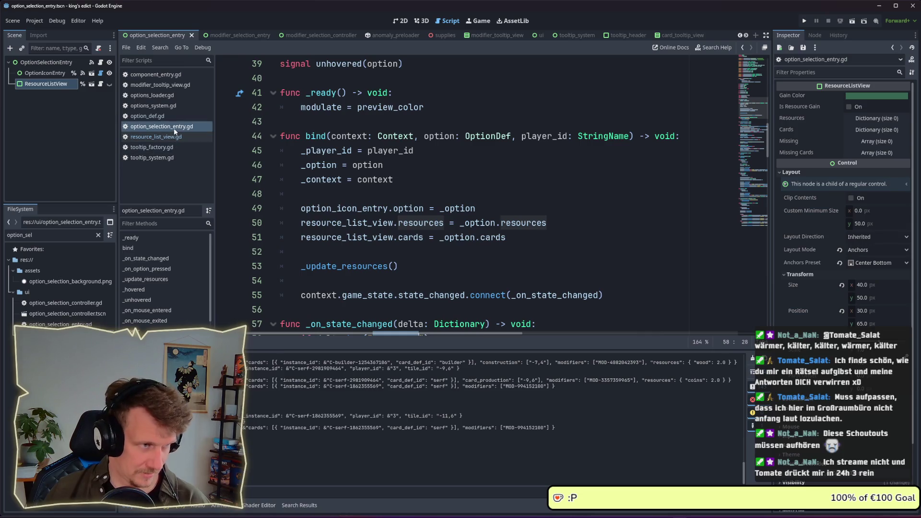
drag(33, 235, 2, 233)
- Filter the file list for play_card_system.gd and open it
text(play)
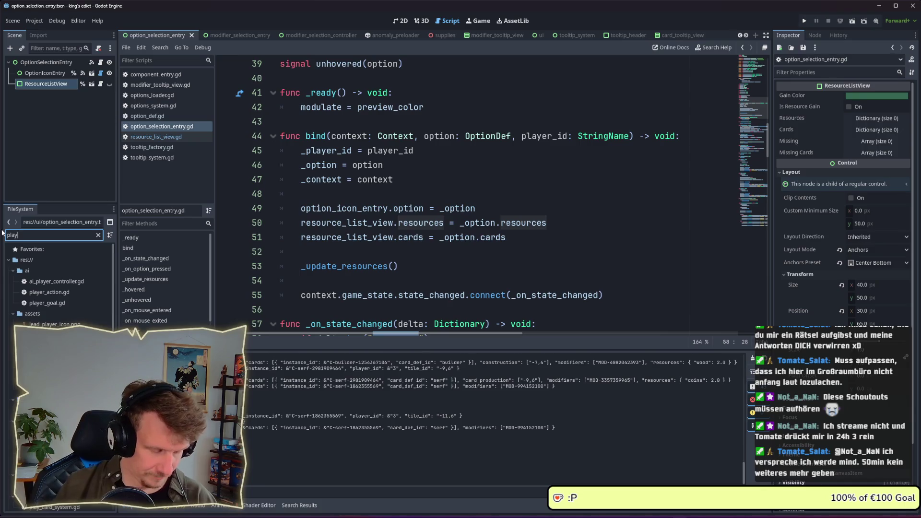
text(ca)
key(BackSpace)
key(BackSpace)
text(_ca)
double_click(55, 281)
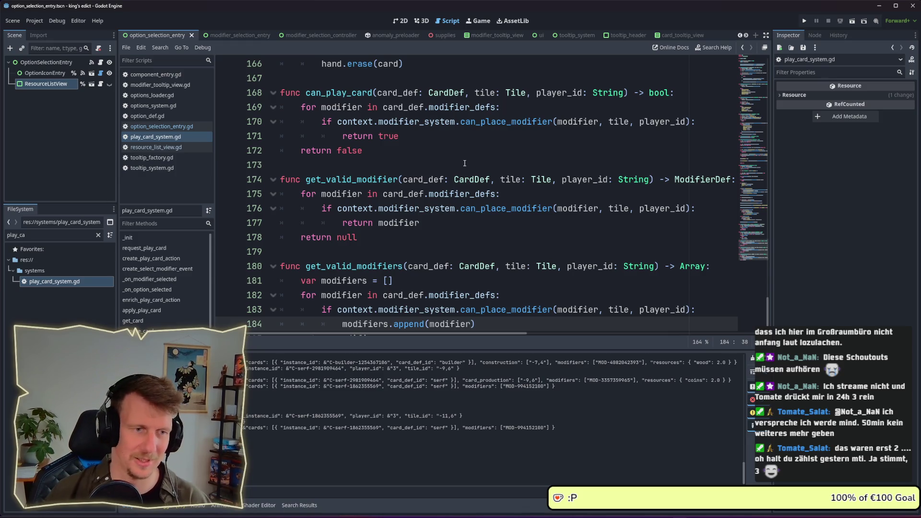
- Review the card loop and remove_card's card_id parameter in play_card_system.gd
scroll(463, 165, down, 1)
scroll(463, 167, up, 3)
scroll(463, 167, up, 3)
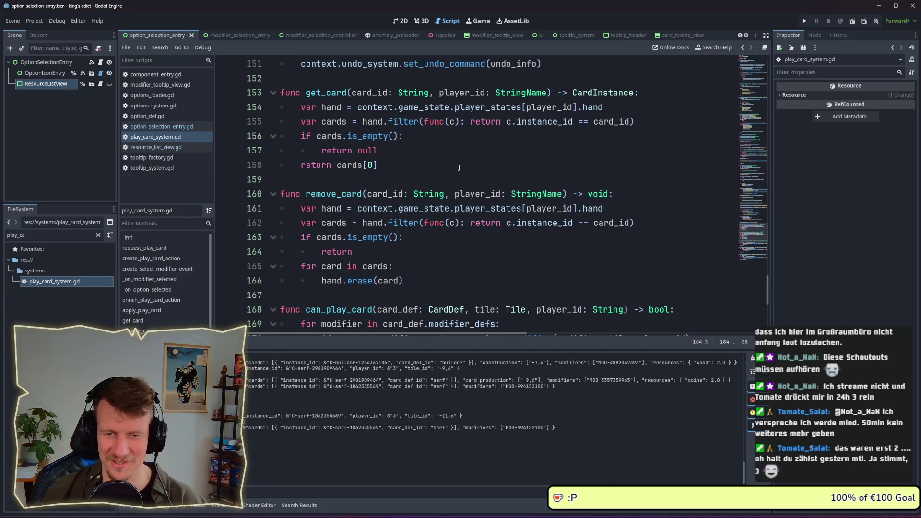
scroll(460, 167, down, 1)
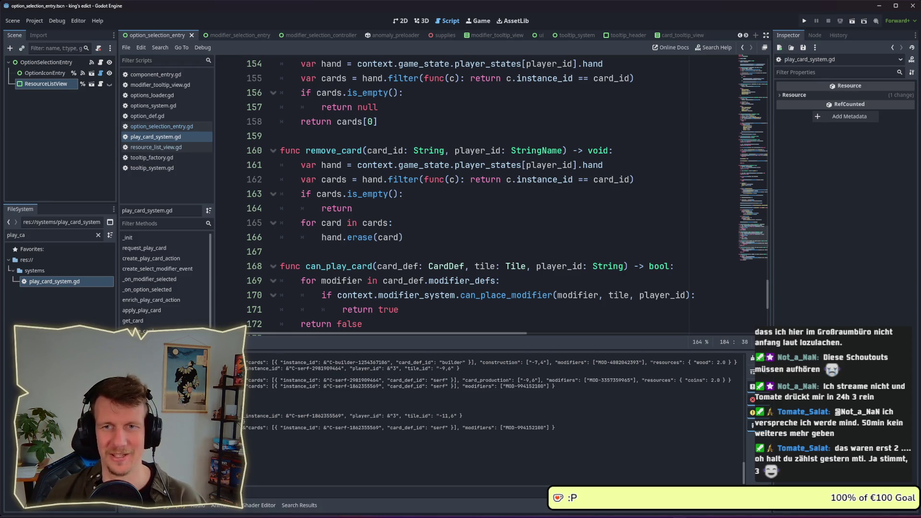
click(401, 219)
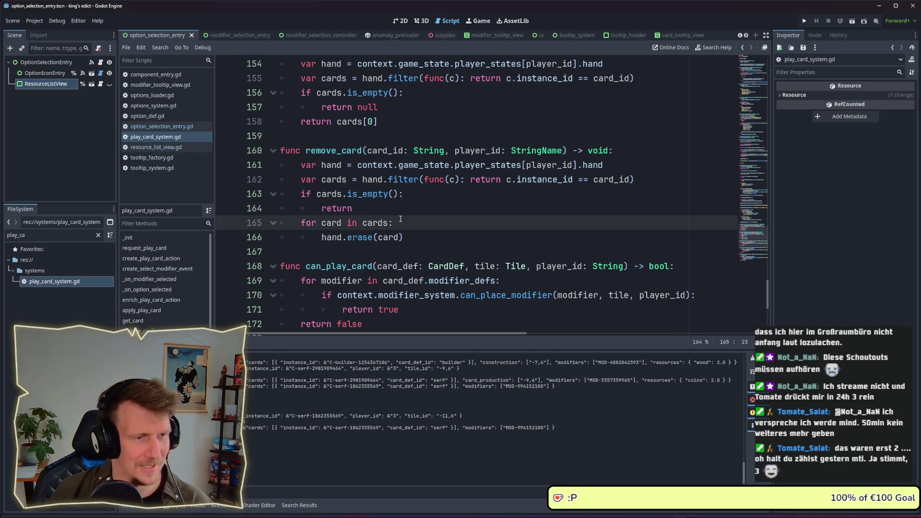
scroll(401, 219, up, 1)
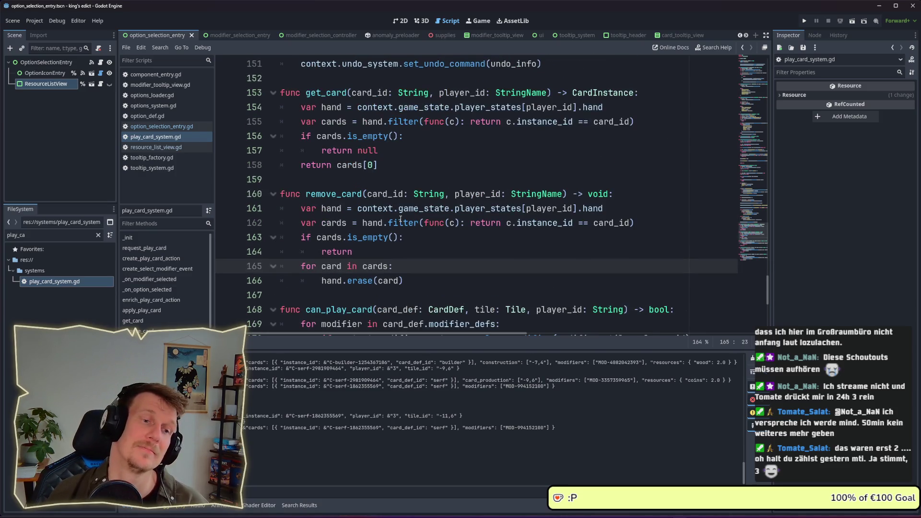
double_click(389, 195)
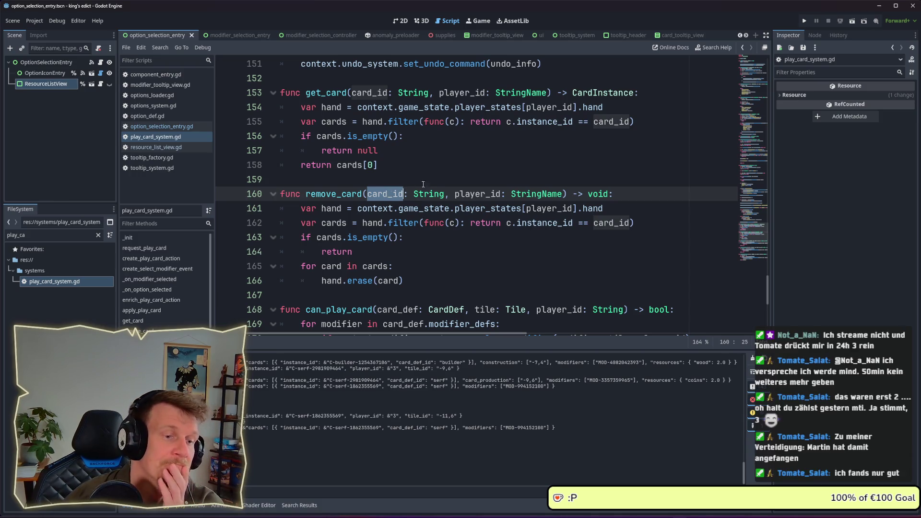
- Look over the rest of play_card_system.gd, then switch to option_selection_entry.gd
scroll(419, 185, down, 2)
scroll(435, 183, down, 1)
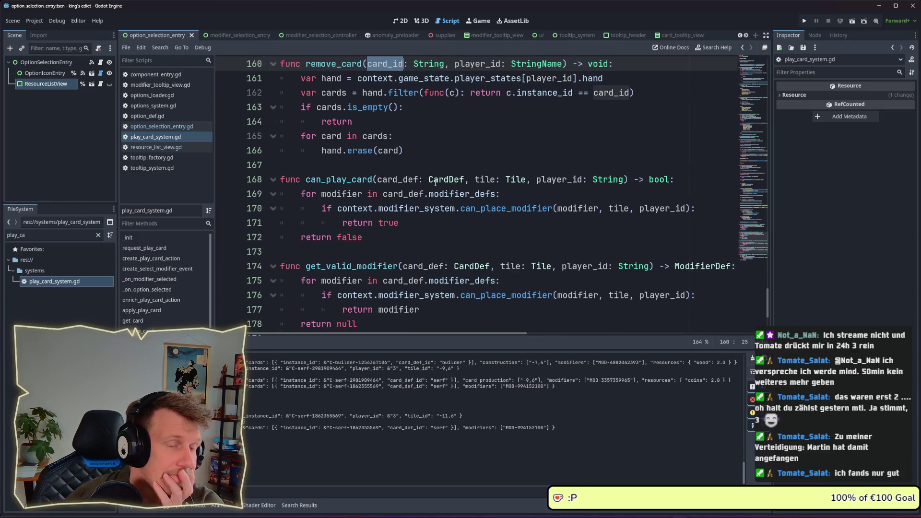
scroll(435, 183, down, 2)
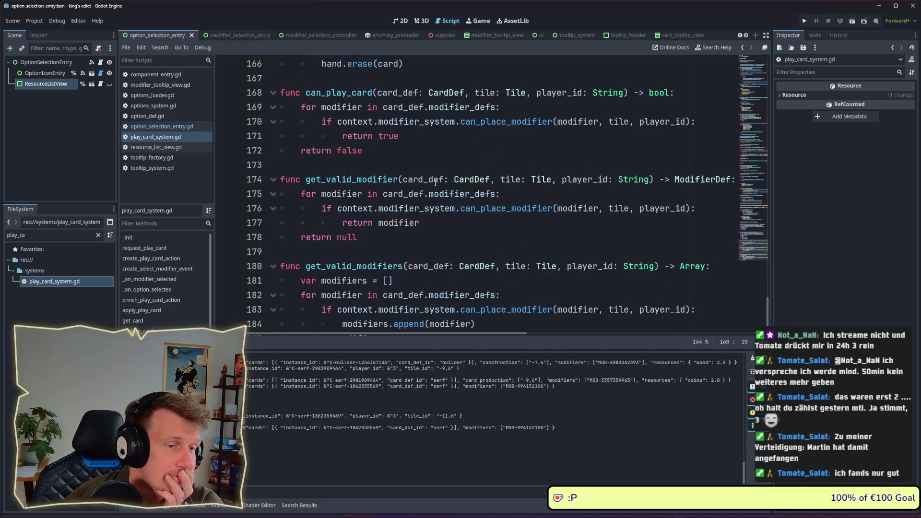
scroll(435, 183, up, 9)
scroll(435, 181, up, 10)
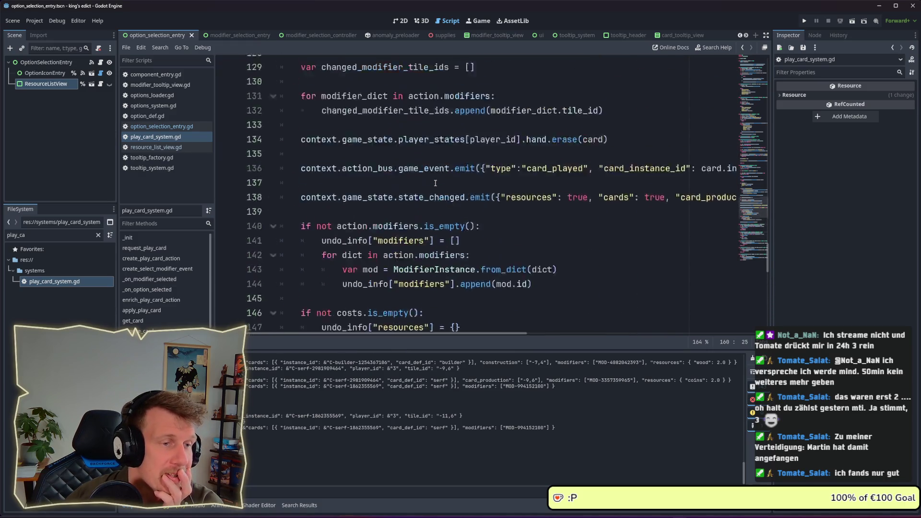
scroll(436, 183, up, 4)
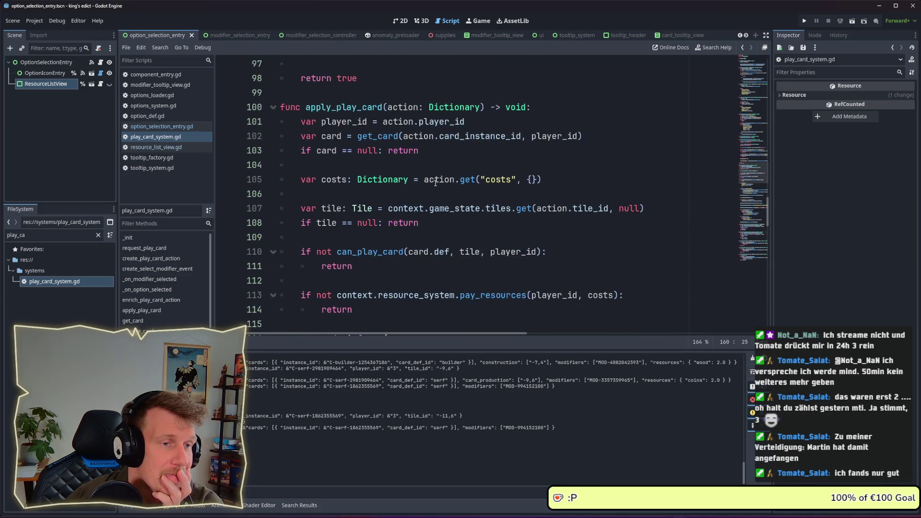
scroll(435, 183, up, 4)
scroll(435, 183, up, 4)
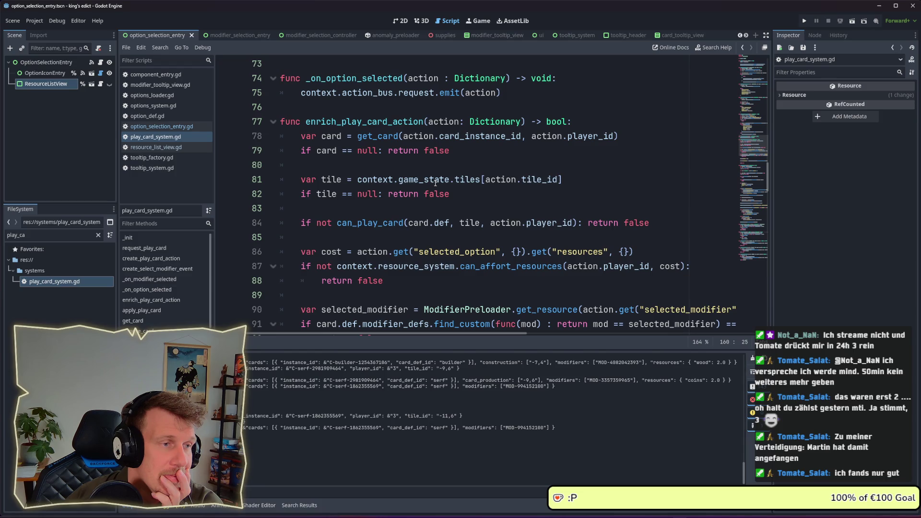
click(184, 128)
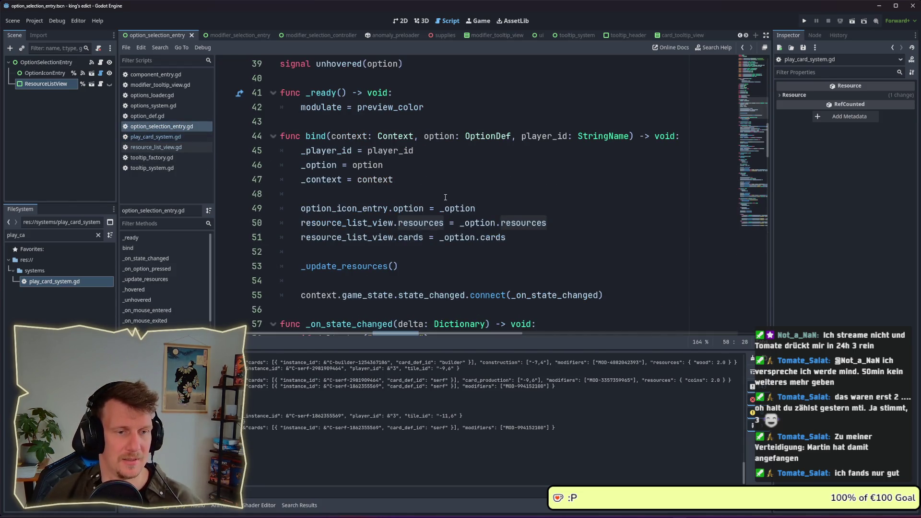
scroll(446, 197, down, 4)
double_click(604, 266)
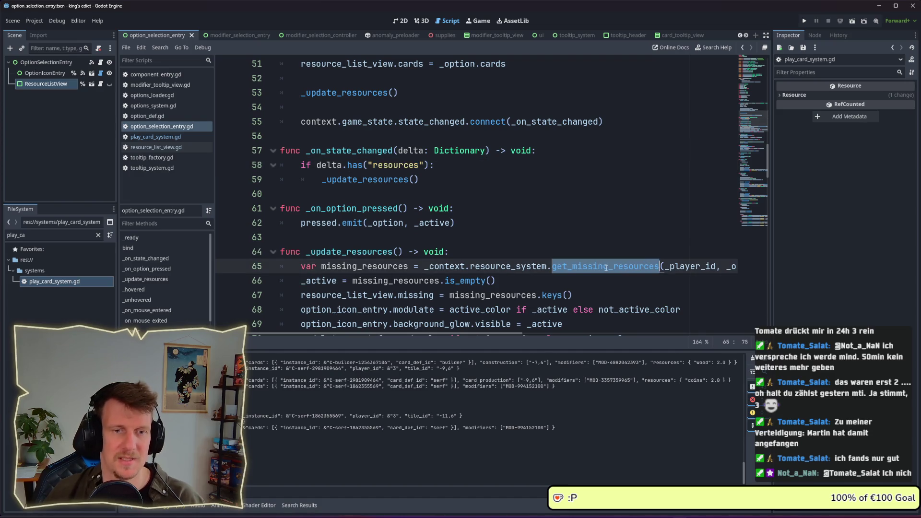
drag(518, 334, 597, 335)
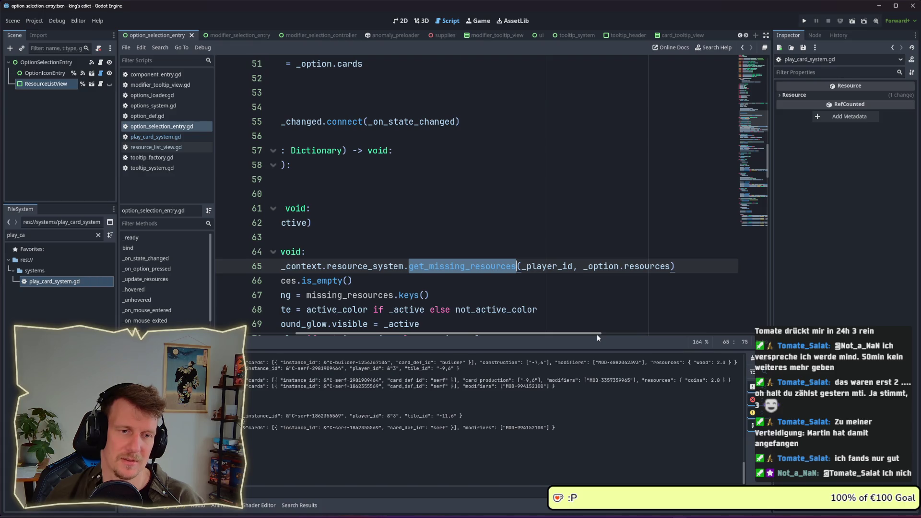
drag(597, 335, 482, 332)
scroll(476, 276, down, 3)
scroll(476, 275, up, 3)
scroll(410, 203, up, 4)
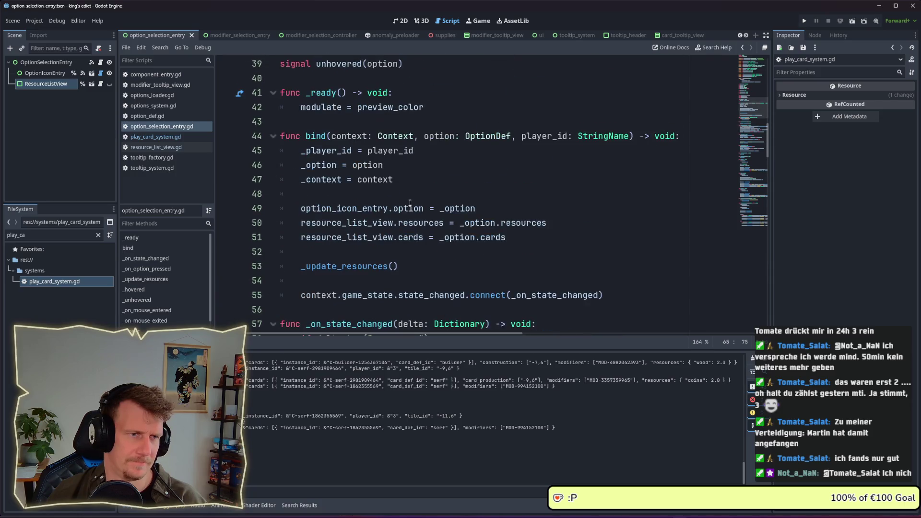
scroll(410, 203, up, 13)
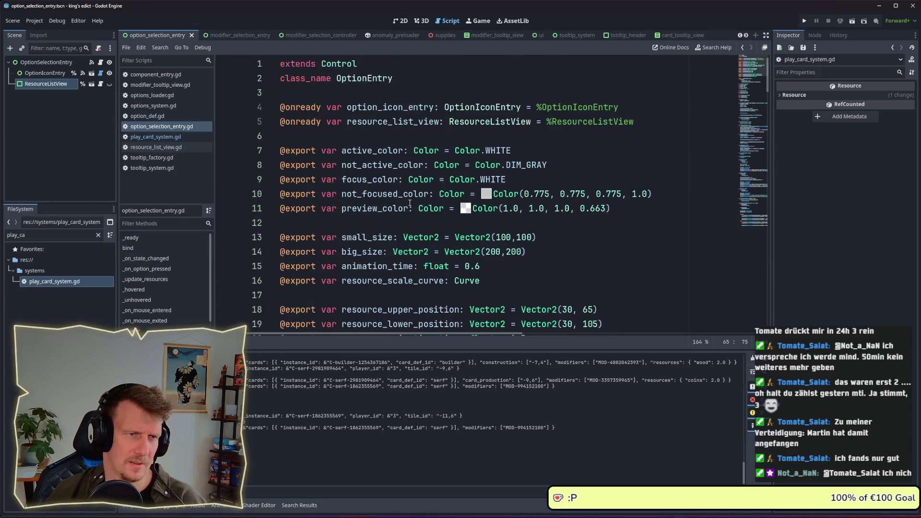
scroll(410, 203, down, 13)
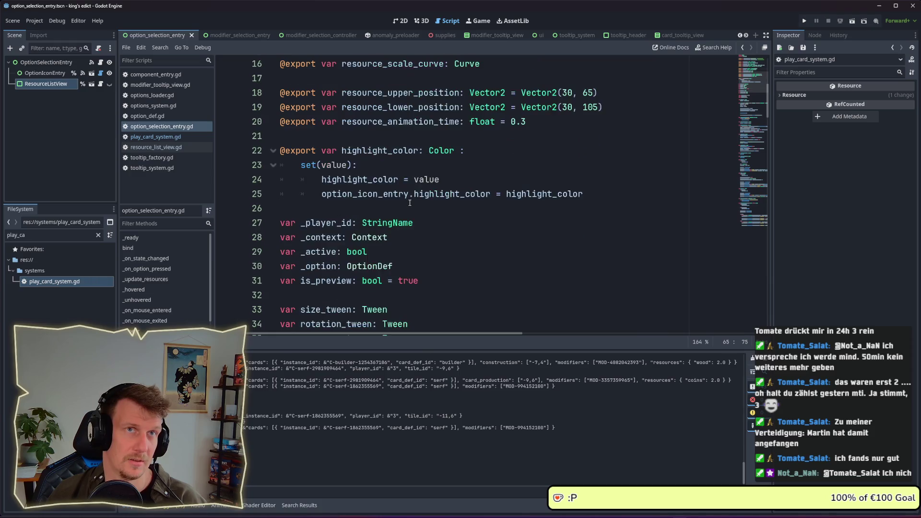
scroll(410, 203, down, 2)
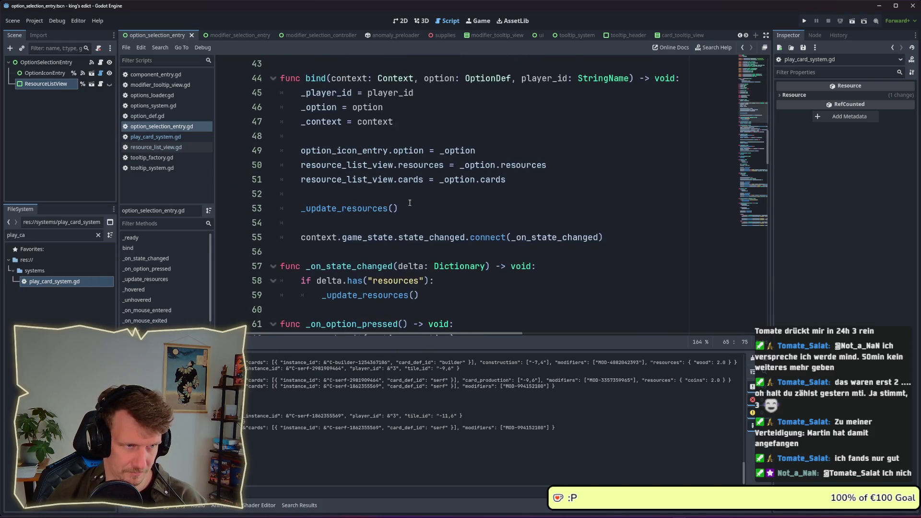
click(413, 166)
- Add an _update_cards() call in bind on a new line below _update_resources()
key(Return)
text(_updatge)
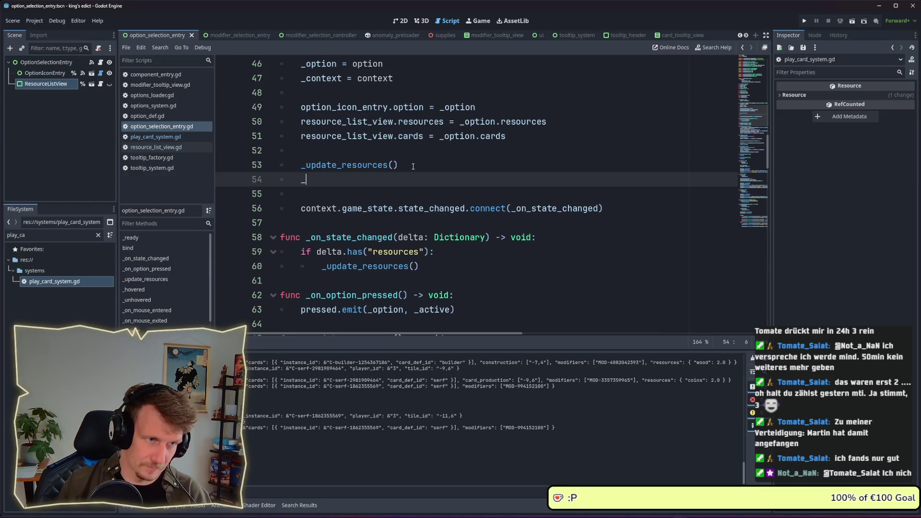
key(BackSpace)
key(BackSpace)
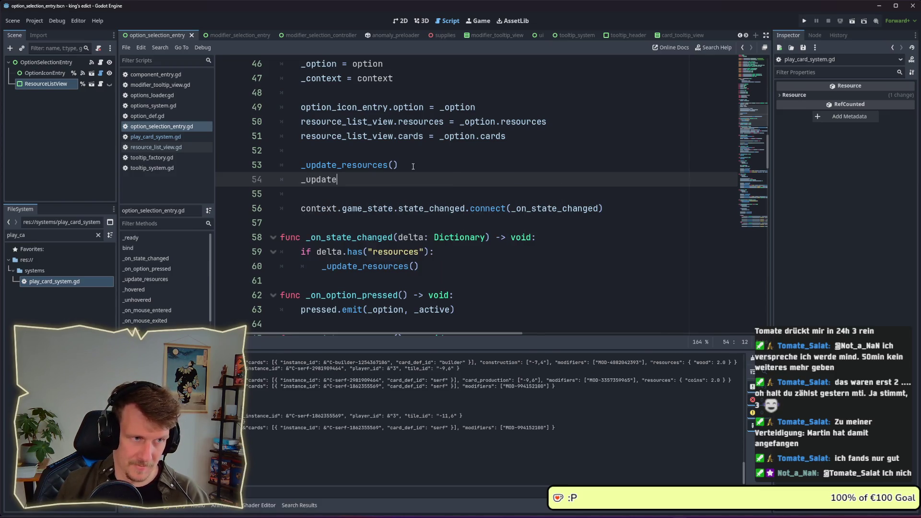
text(e_cars)
key(BackSpace)
text(ds())
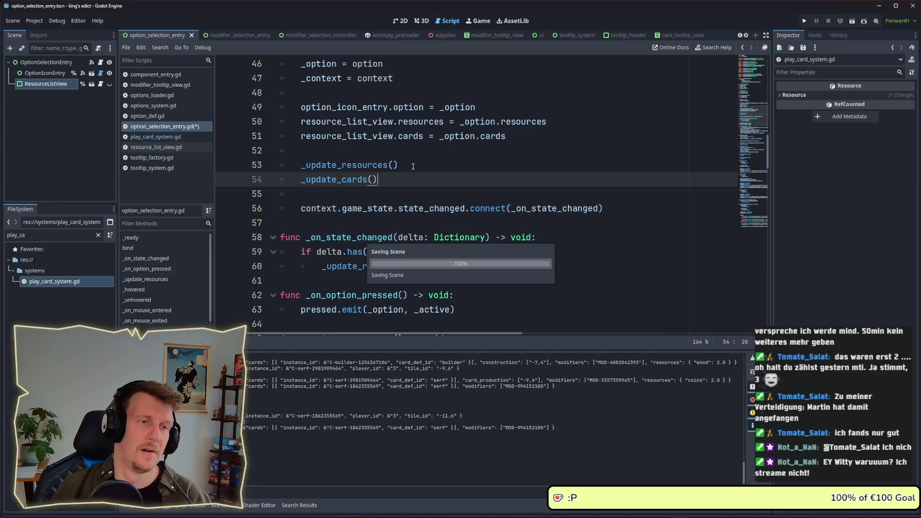
- Declare a new func _update_cards() -> void: after the _update_resources function body
scroll(413, 166, down, 6)
click(411, 182)
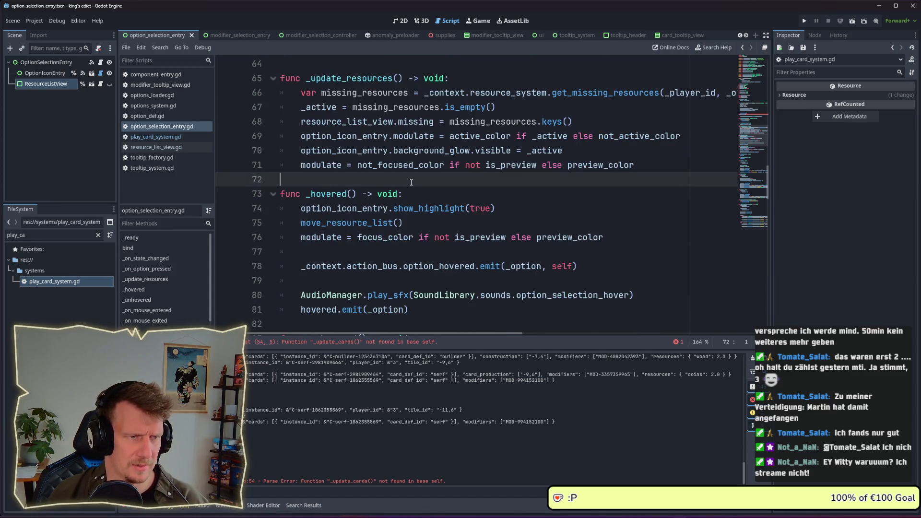
key(Return)
key(Return)
key(Up)
text(func)
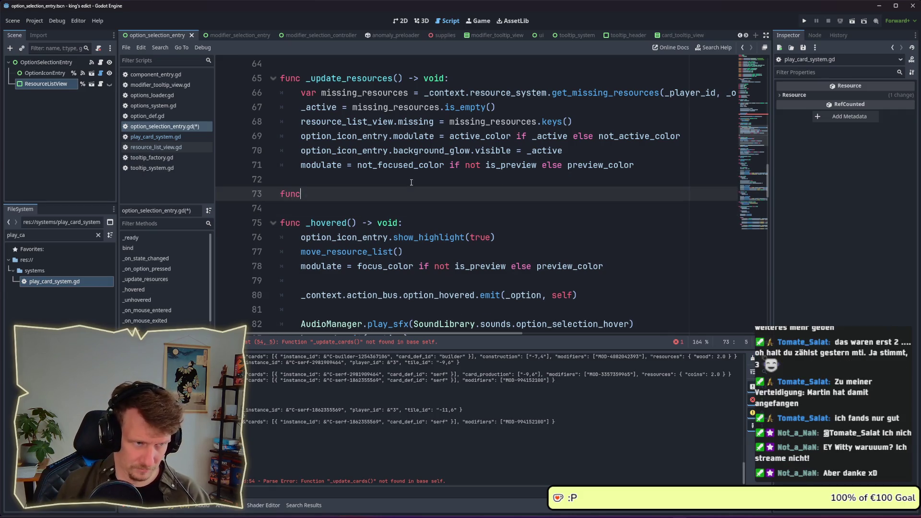
text( _update_acti)
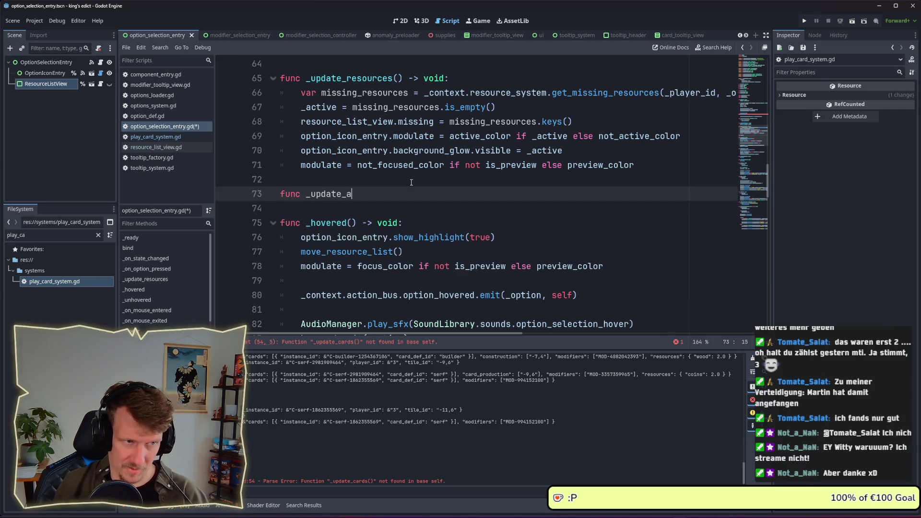
key(BackSpace)
key(BackSpace)
key(BackSpace)
key(BackSpace)
text(cards() -> void)
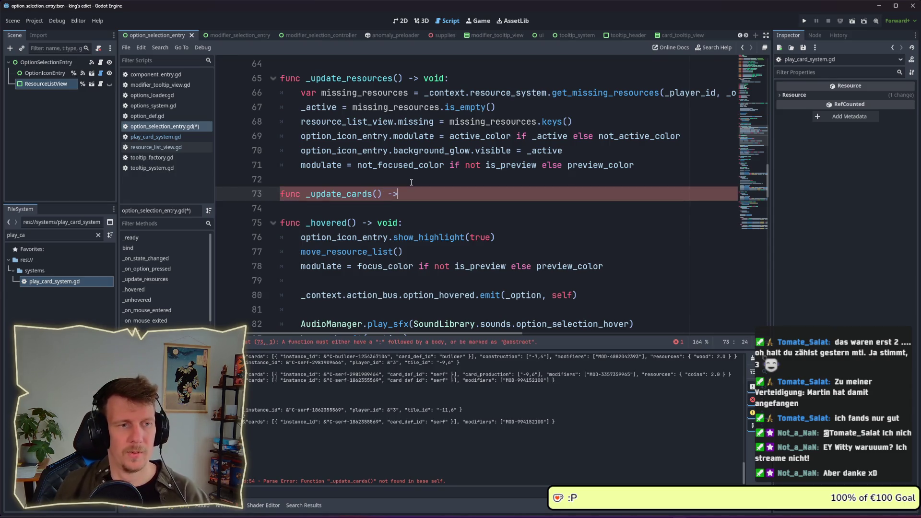
text(:)
key(Return)
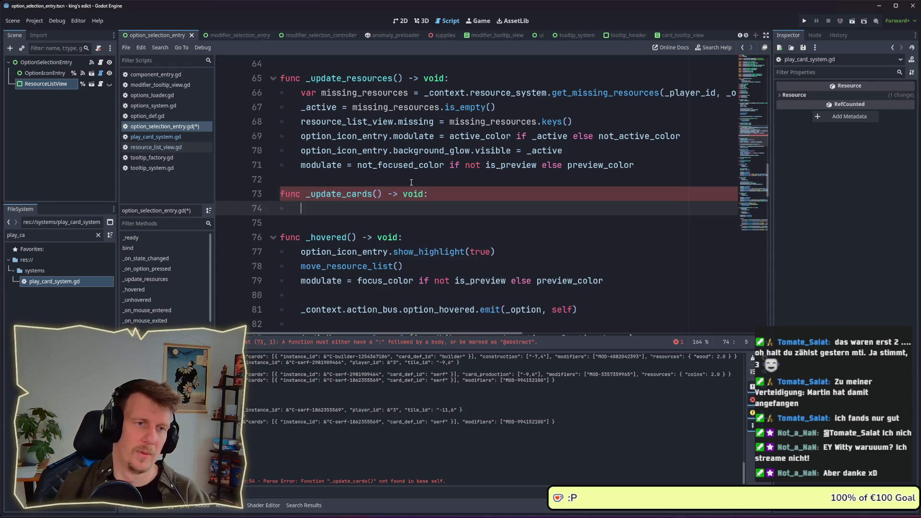
- Start the body with var missing_cards = followed by a copy of the missing-resources lookup expression
text(cv)
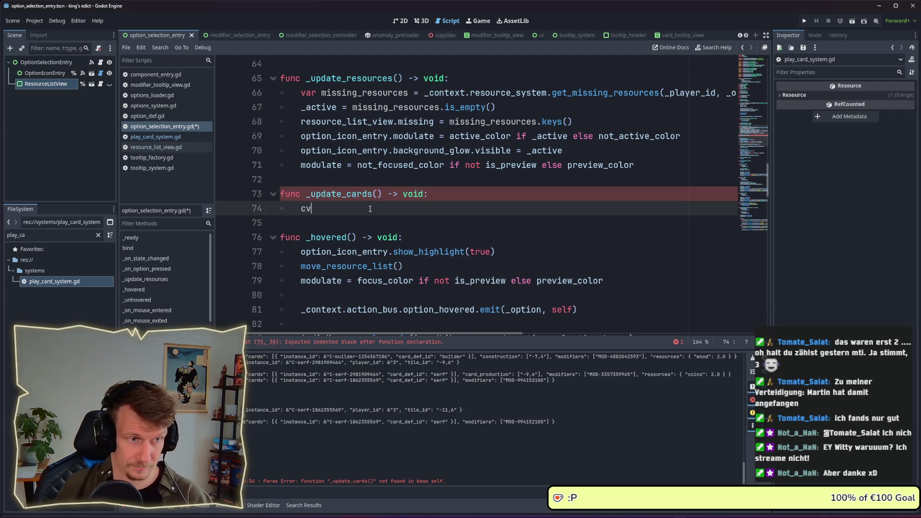
text(ar missin)
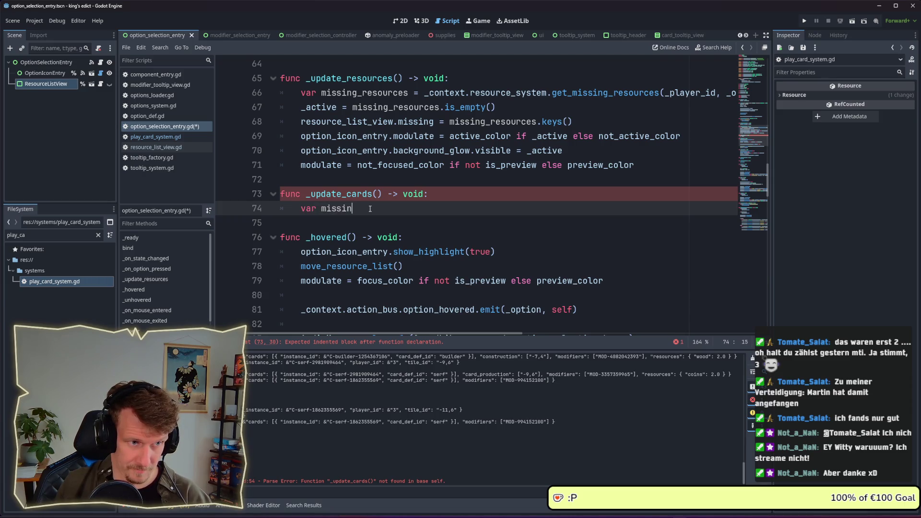
text(g_card)
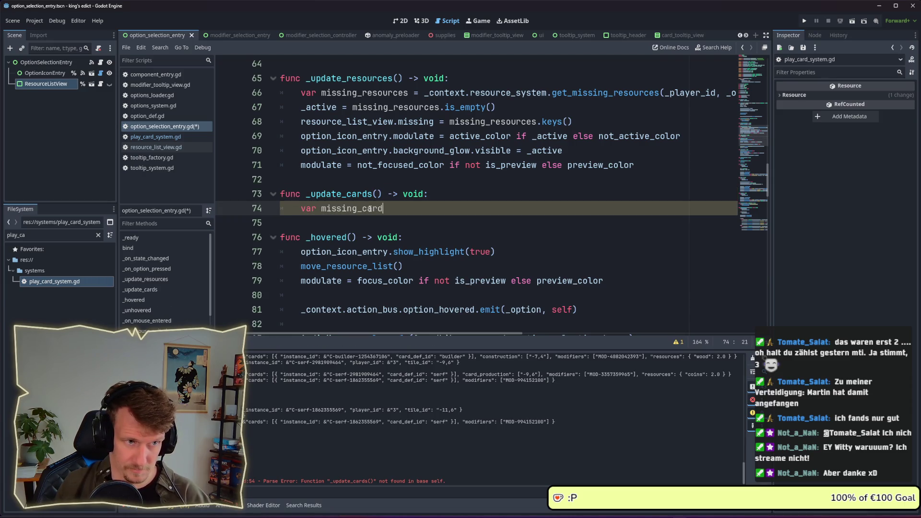
text(s =)
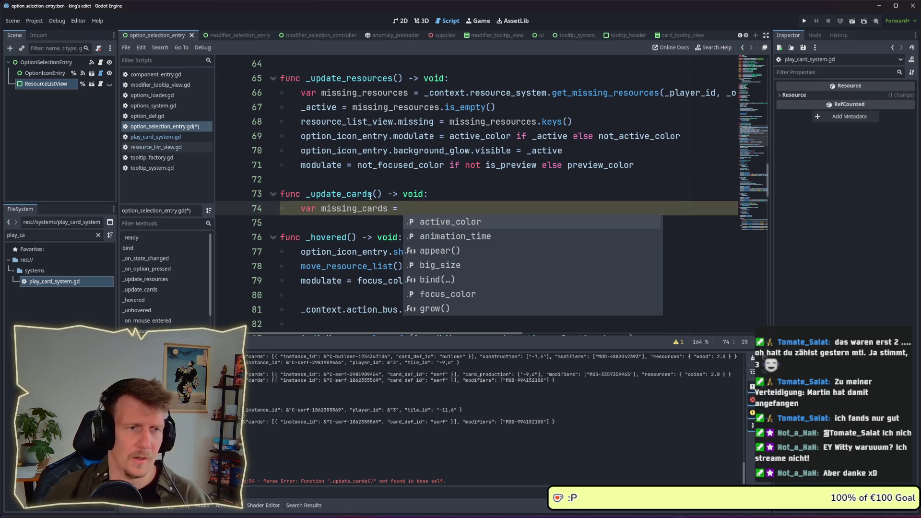
click(432, 94)
drag(432, 94, 761, 94)
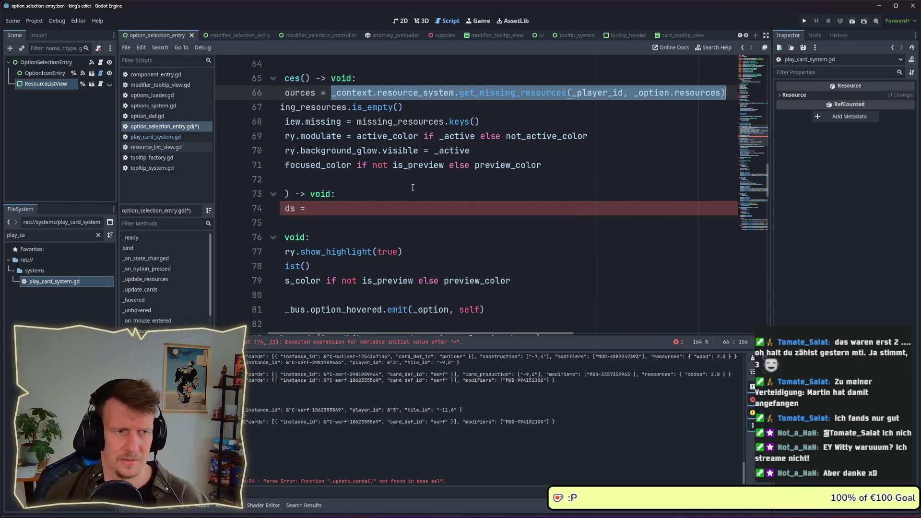
key(ctrl+c)
click(412, 210)
key(ctrl+v)
- Change the lookup to play_card_system.get_missing_cards with _option.cards, then save the script
click(412, 209)
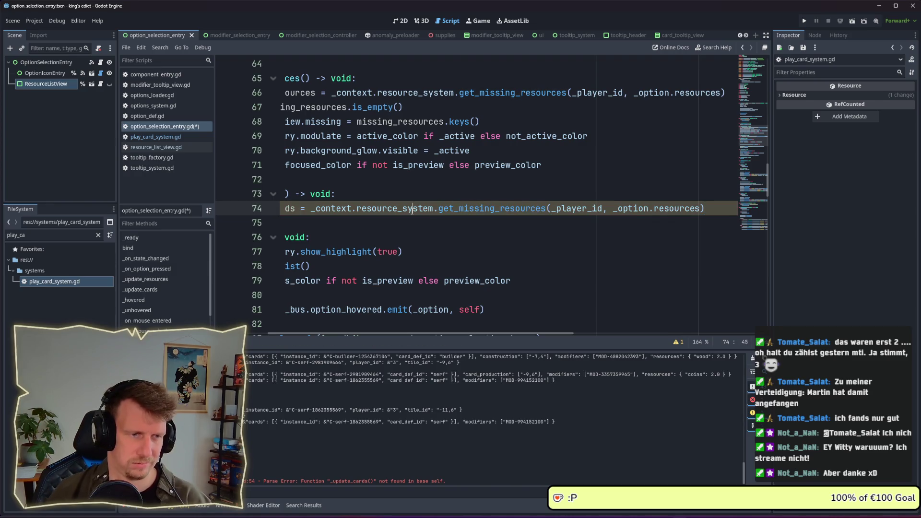
double_click(412, 209)
text(pla)
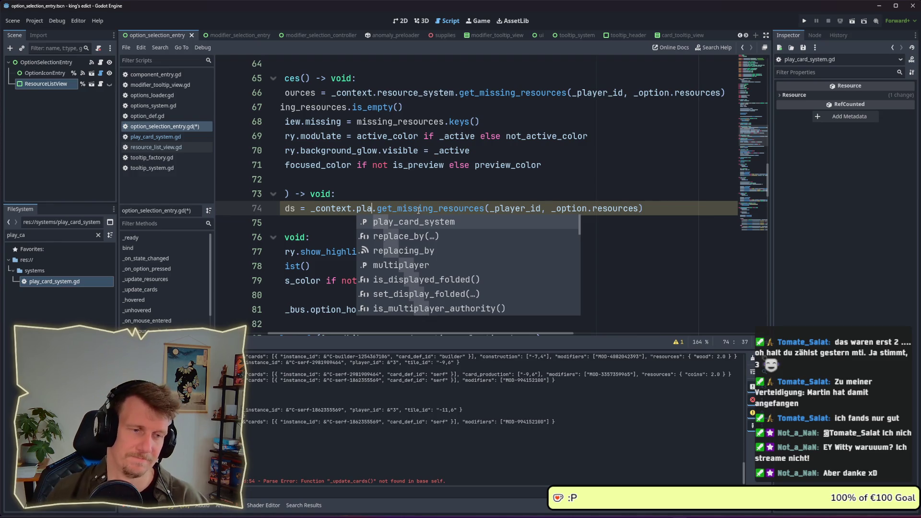
key(Return)
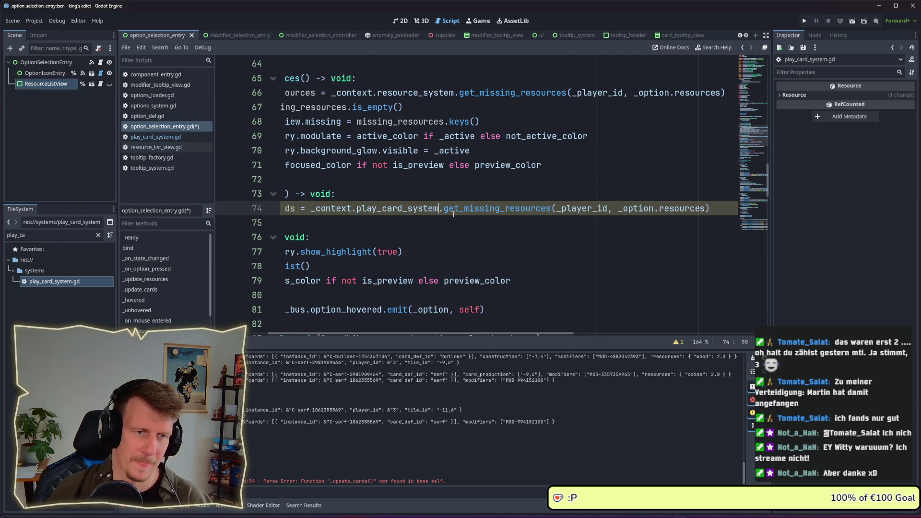
drag(505, 208, 551, 208)
text(cards)
double_click(662, 208)
text(cards)
click(586, 226)
key(ctrl+s)
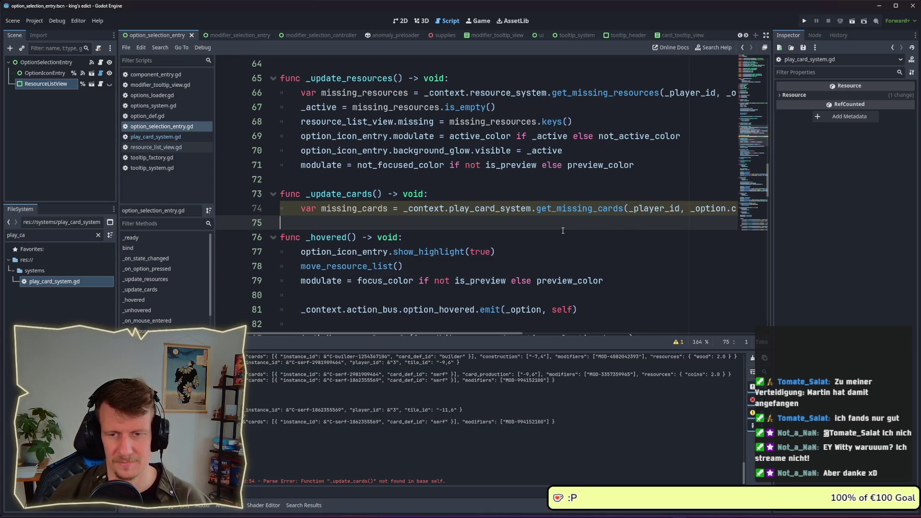
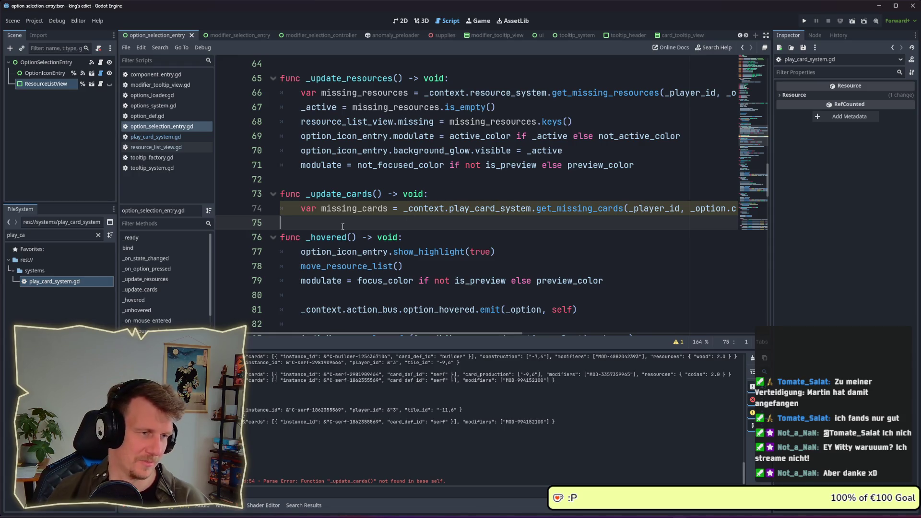
- Copy the _active assignment from line 67 into _update_cards as an indented line
key(Return)
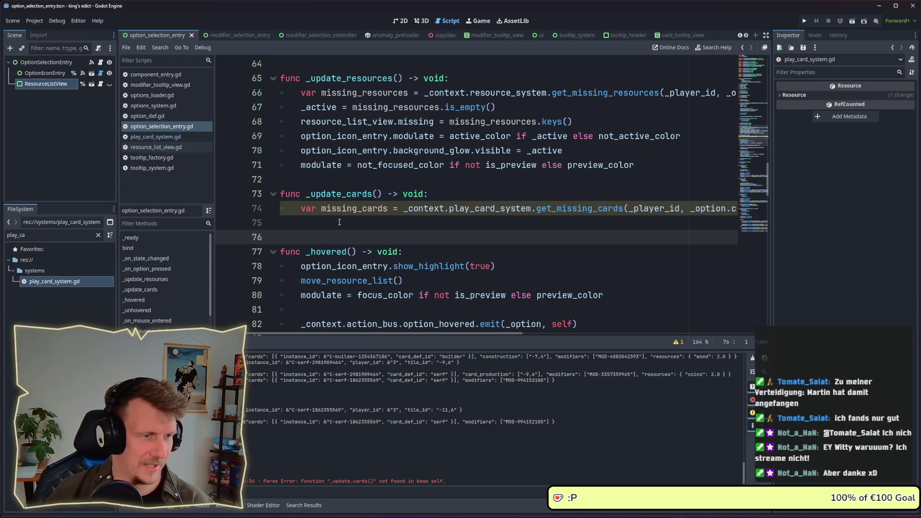
click(339, 222)
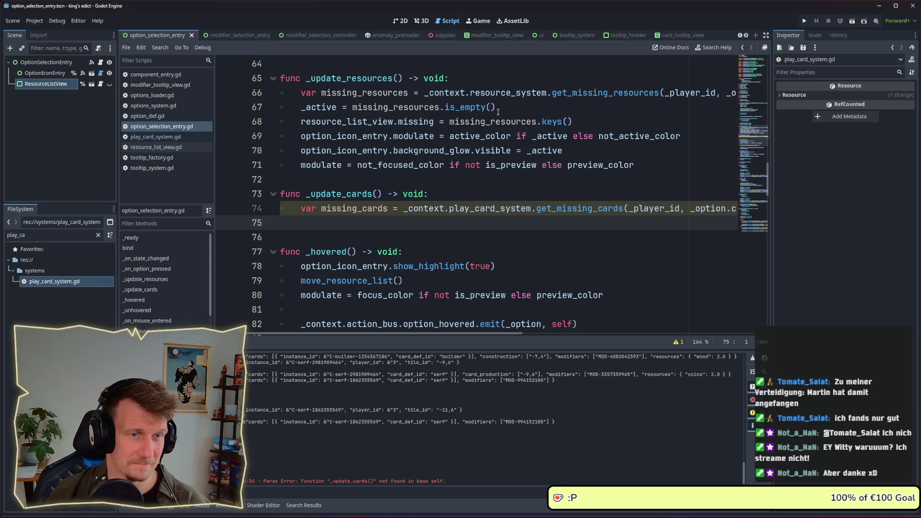
double_click(327, 106)
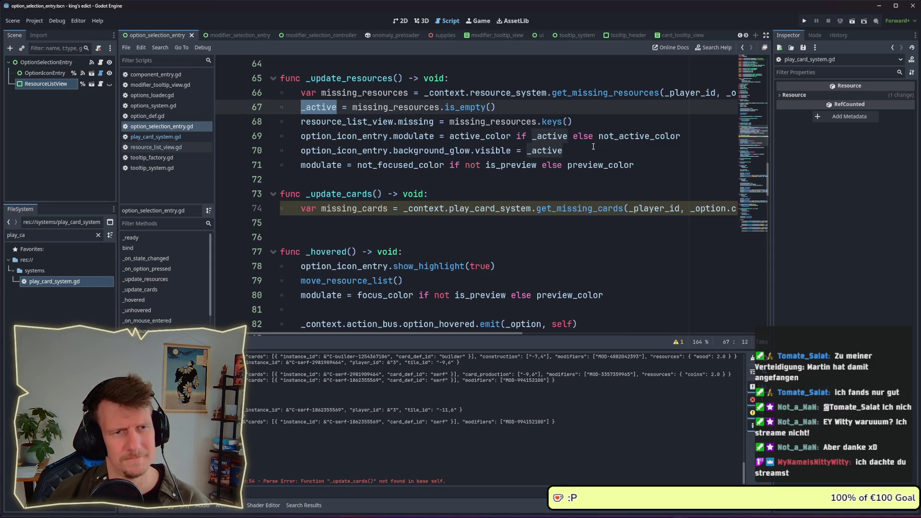
mouse_move(497, 107)
mouse_down()
mouse_move(304, 107)
mouse_move(526, 111)
mouse_up()
click(304, 107)
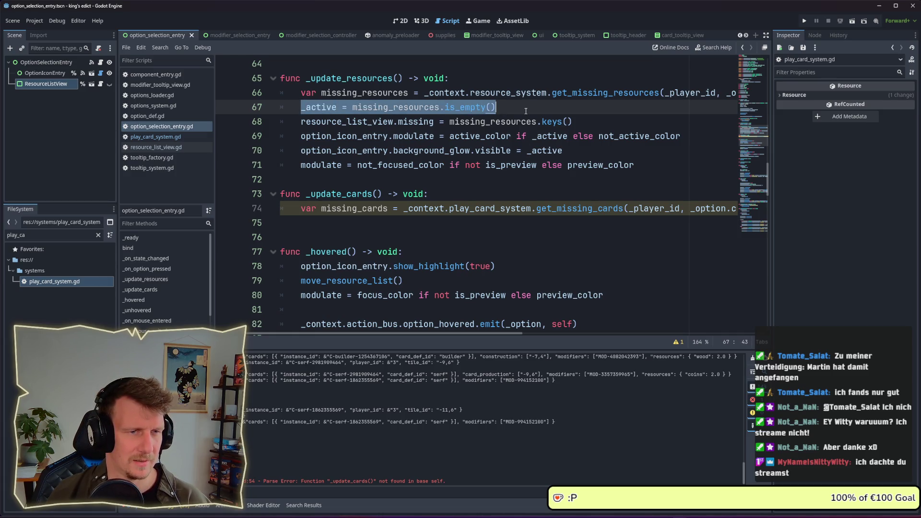
key(ctrl+c)
click(393, 220)
key(ctrl+v)
key(Home)
key(Tab)
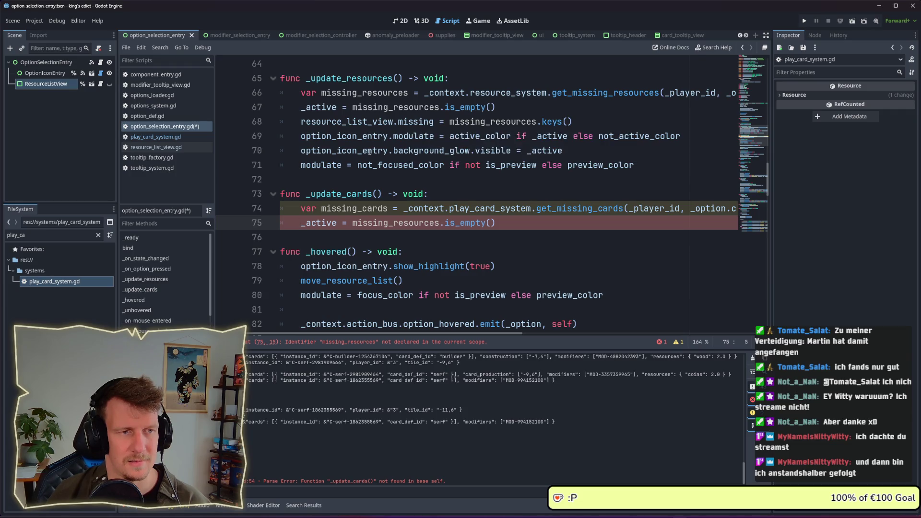
- Move the resource_list_view.missing line above _active and add a blank line before _active
mouse_move(636, 165)
mouse_down()
mouse_move(297, 152)
mouse_move(283, 123)
mouse_move(259, 113)
mouse_up()
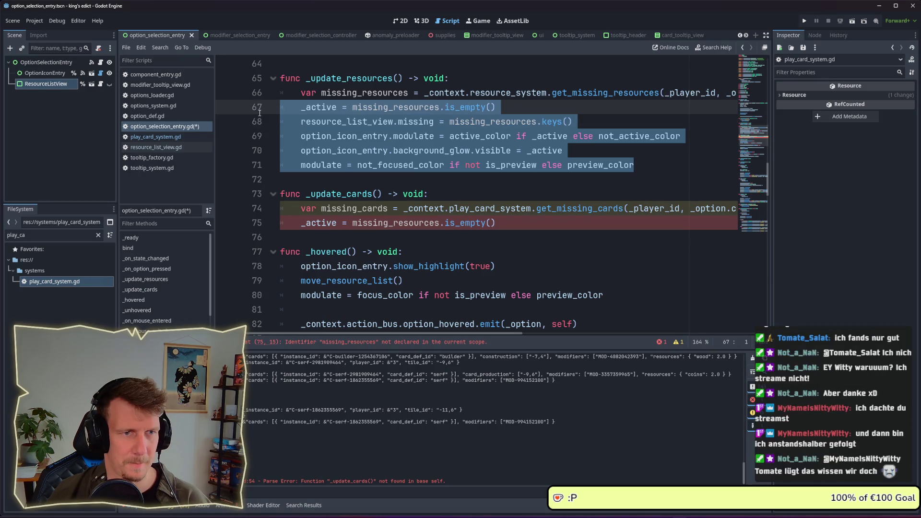
click(585, 124)
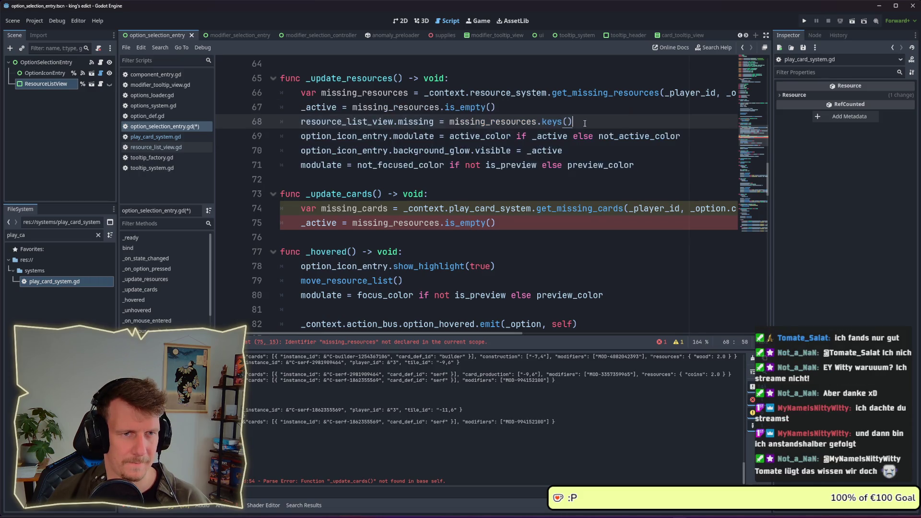
key(alt+Up)
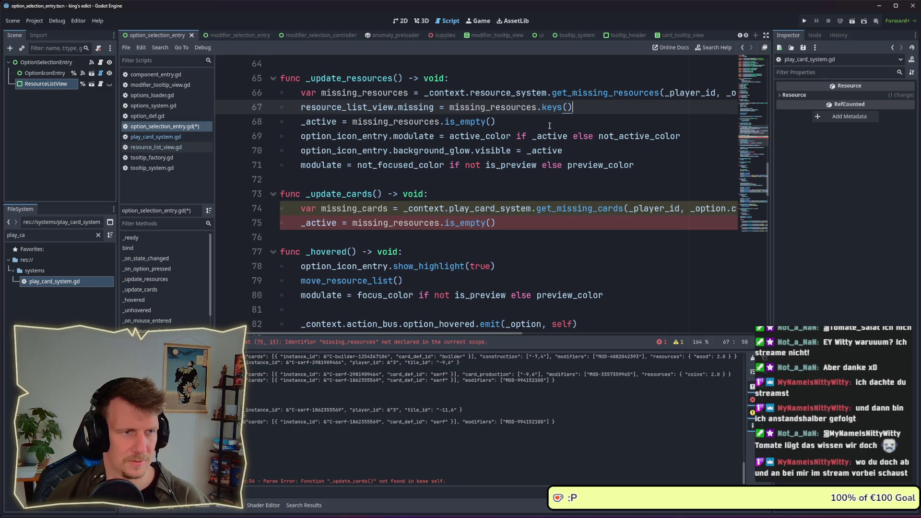
click(546, 126)
click(303, 123)
key(Return)
- Begin a new 'func _' declaration on a blank line below _update_cards
click(318, 251)
key(Return)
key(Return)
key(Up)
text(func _)
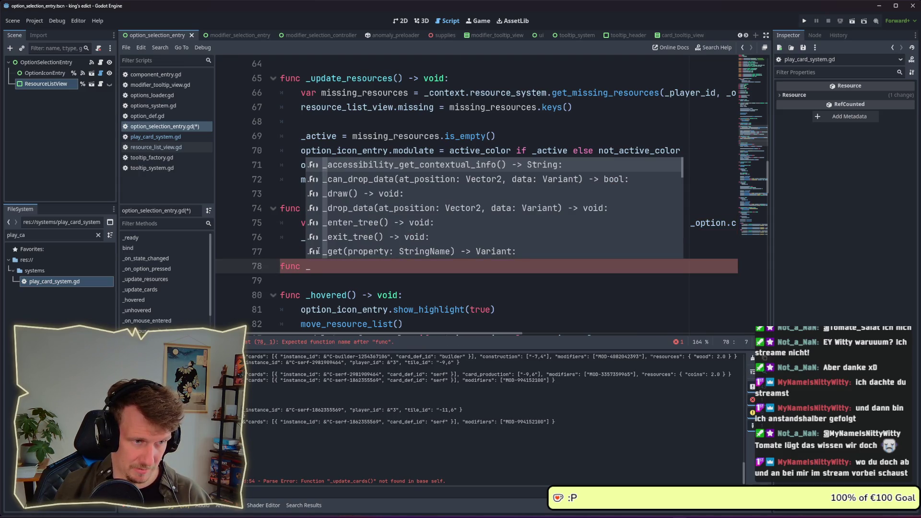
text(uodate)
- Declare the function 'func _update_is_active() -> void:'
key(BackSpace)
key(BackSpace)
key(BackSpace)
text(p)
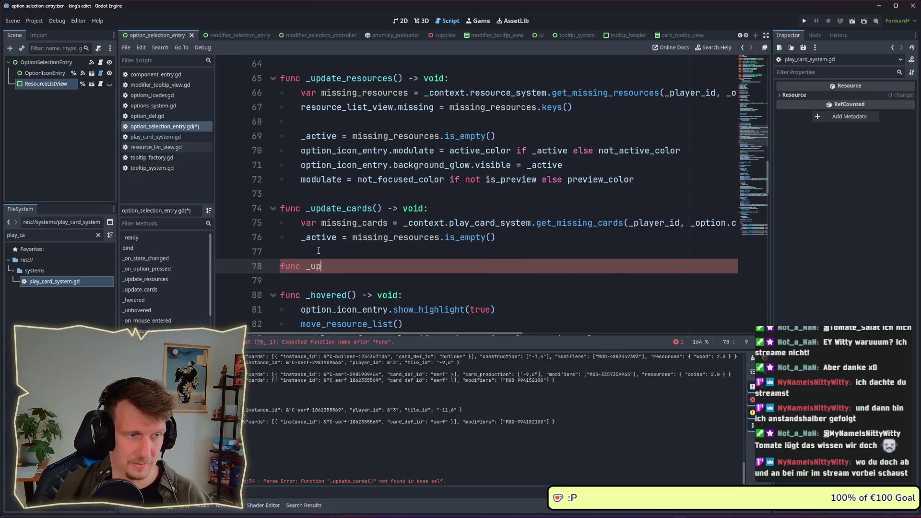
text(d)
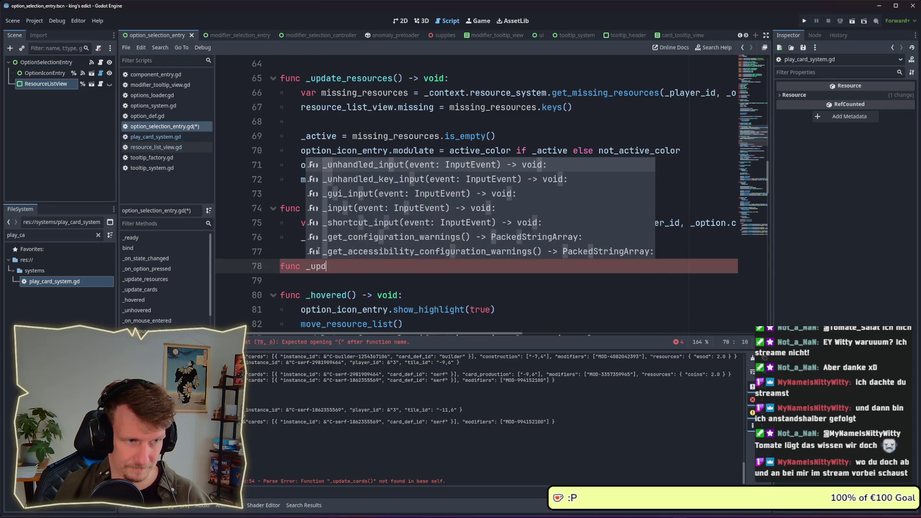
text(ate_is_active() _>)
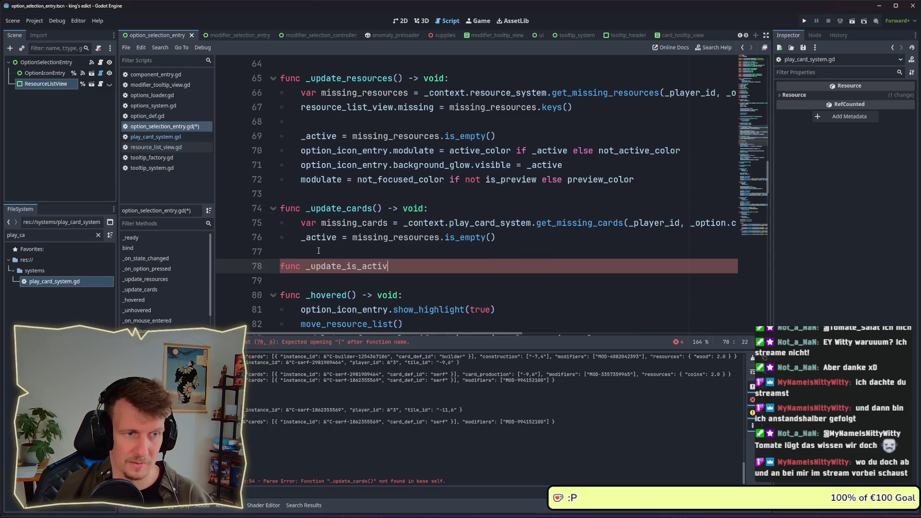
key(BackSpace)
key(BackSpace)
key(BackSpace)
text(-> void:)
key(Return)
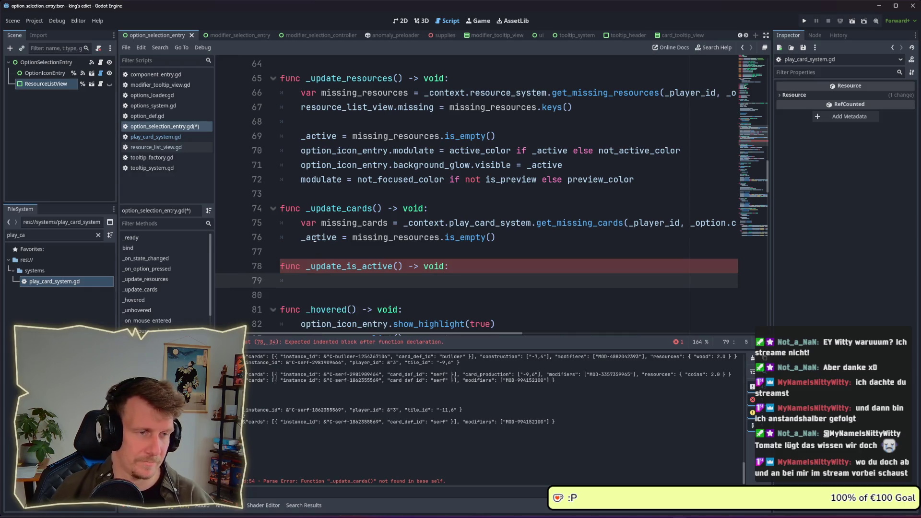
- Move the colour, glow and modulate lines 70–72 into _update_is_active
mouse_move(638, 182)
mouse_down()
mouse_move(365, 178)
mouse_move(280, 150)
mouse_up()
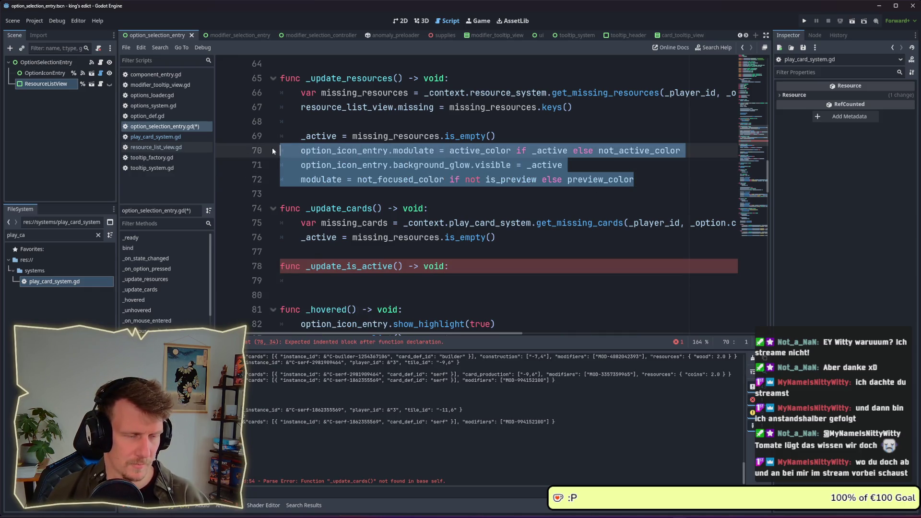
key(alt+Down)
key(alt+Down)
key(alt+Down)
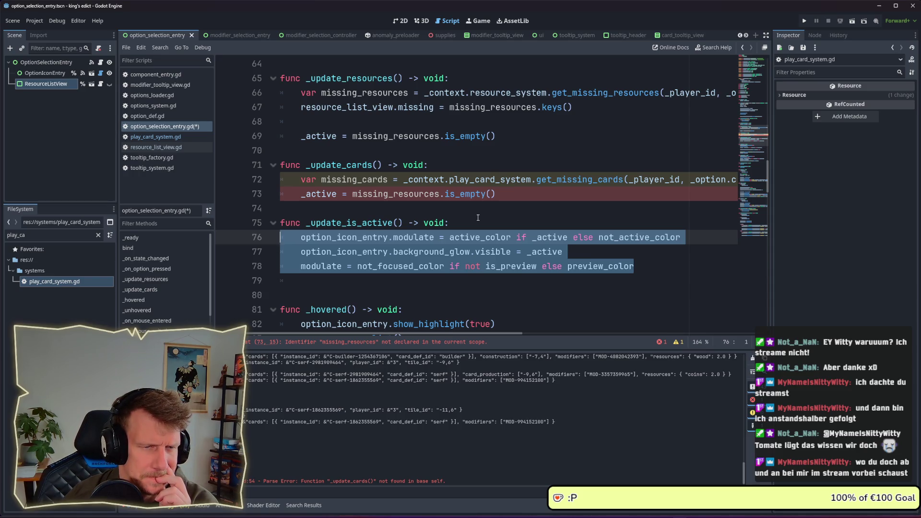
click(478, 219)
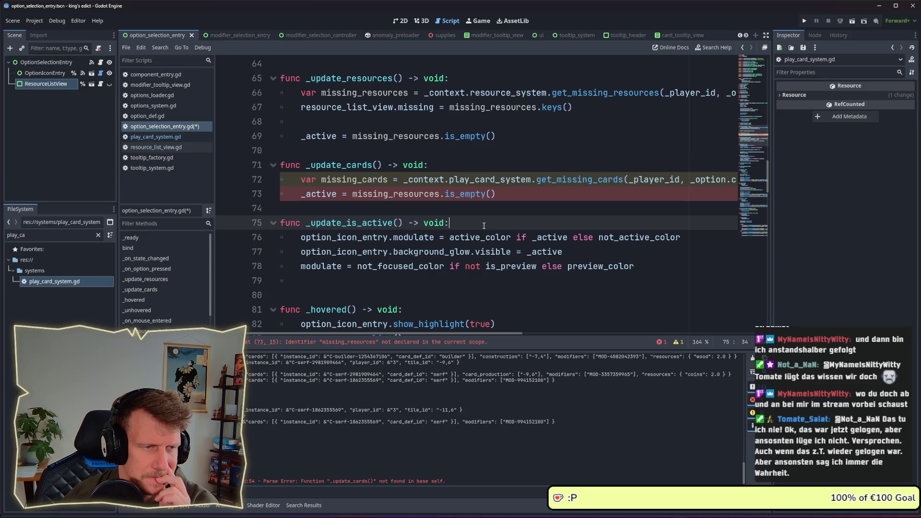
- Base the _active line in _update_cards on missing_cards instead of missing_resources
scroll(484, 226, up, 19)
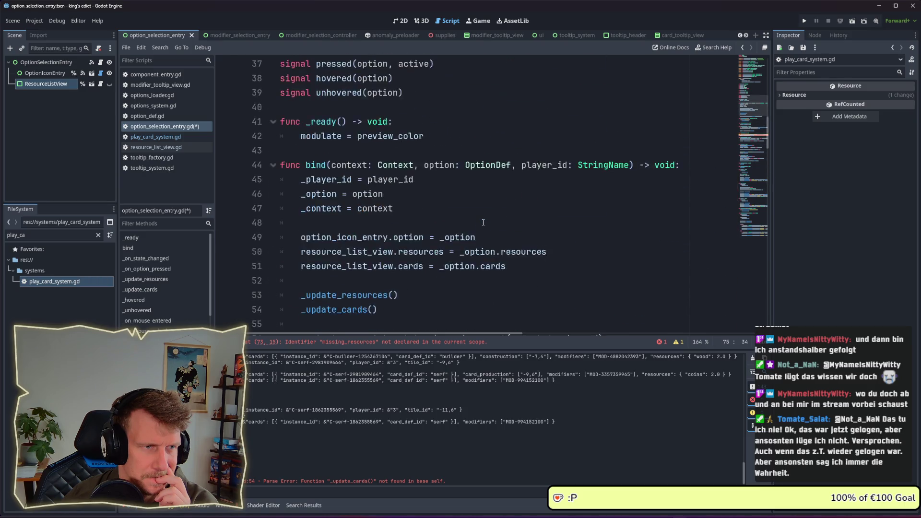
scroll(483, 222, up, 2)
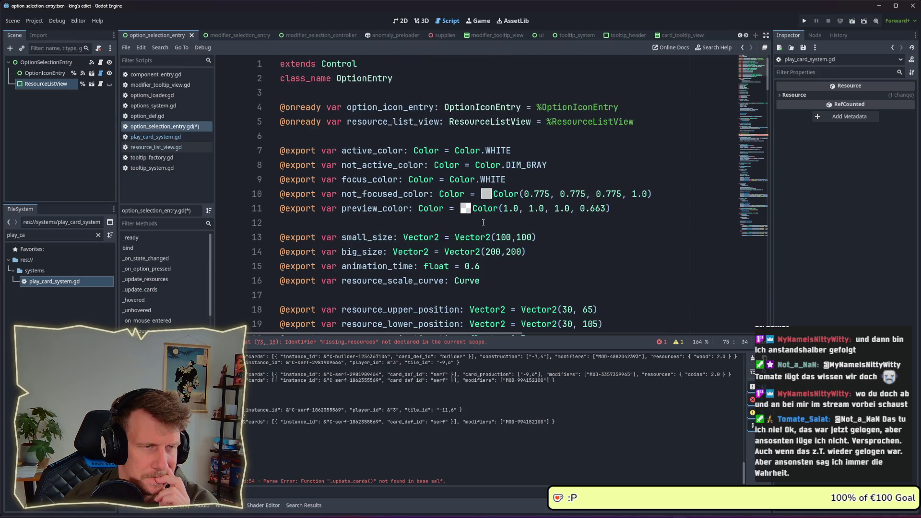
scroll(484, 222, down, 20)
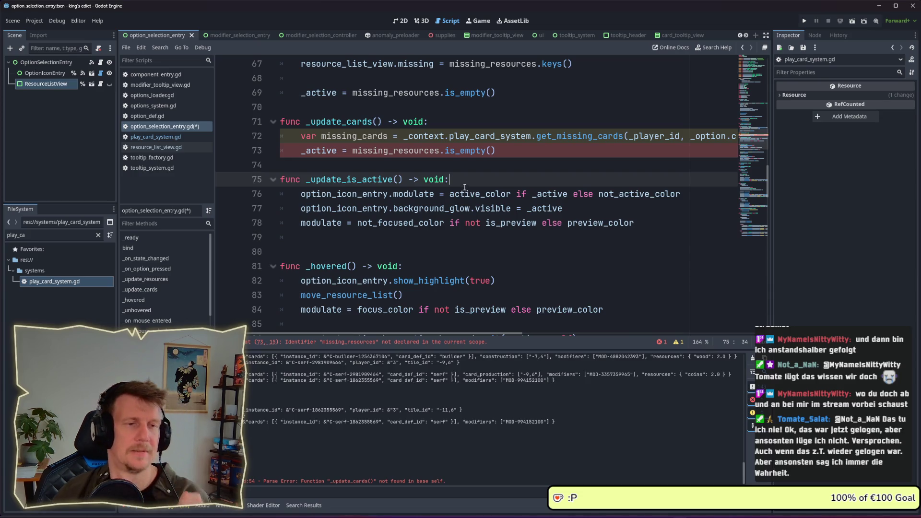
click(465, 152)
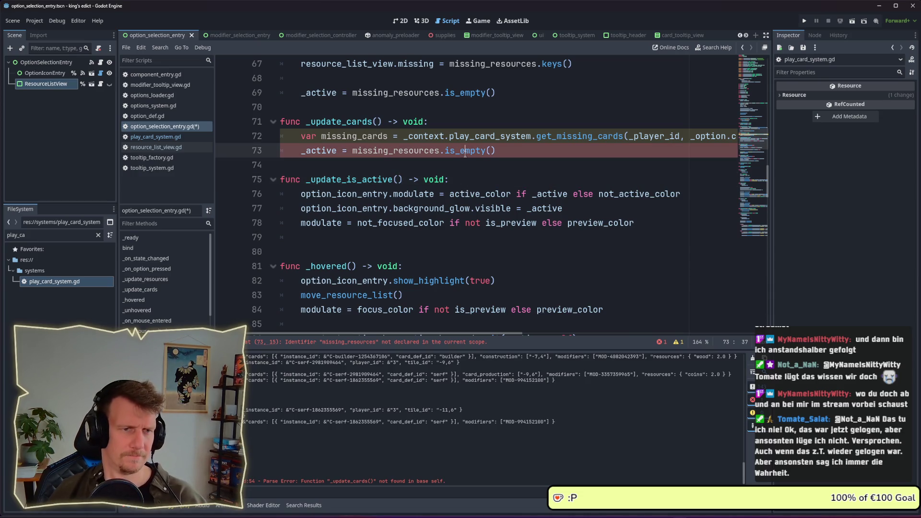
double_click(409, 151)
double_click(356, 136)
key(ctrl+c)
double_click(394, 151)
key(ctrl+v)
- Remove the empty line 68 in _update_resources
scroll(413, 163, up, 3)
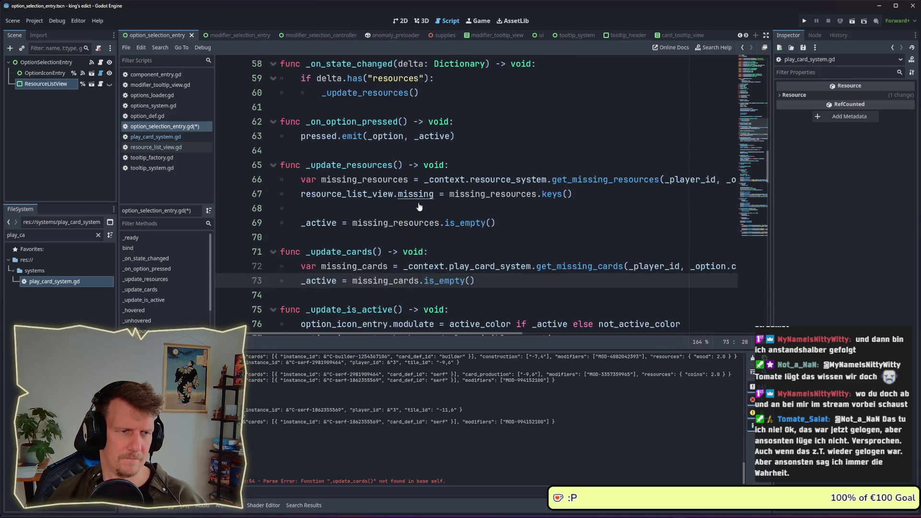
click(379, 221)
click(378, 210)
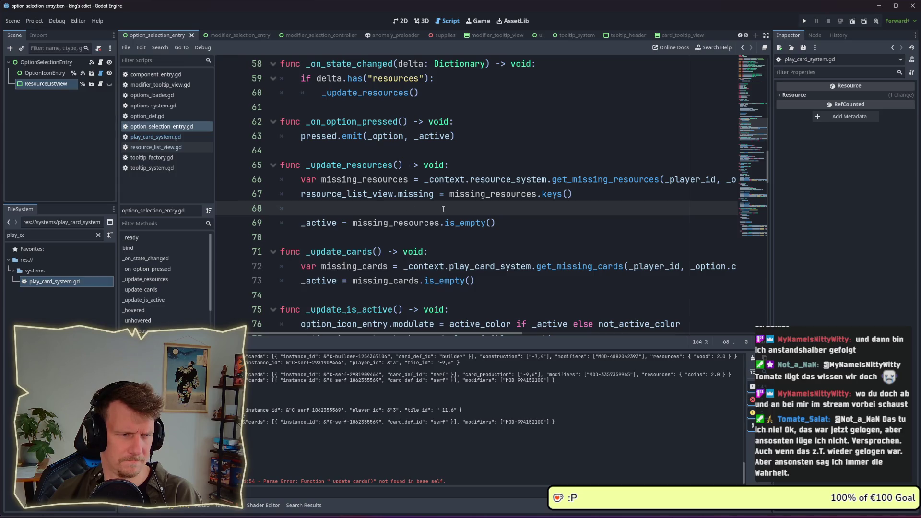
key(BackSpace)
key(BackSpace)
- Add a 'resource_list_view.missing_cards =' line above _active in _update_cards
click(303, 268)
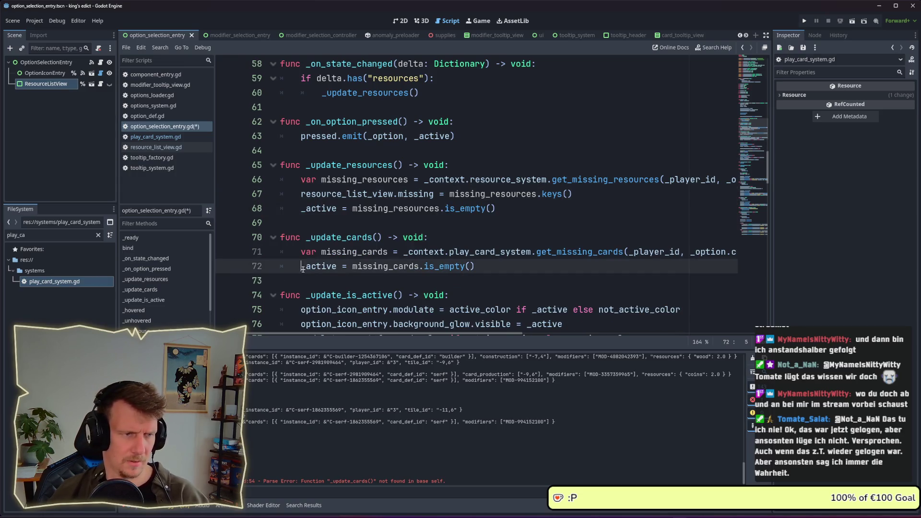
key(Return)
key(Up)
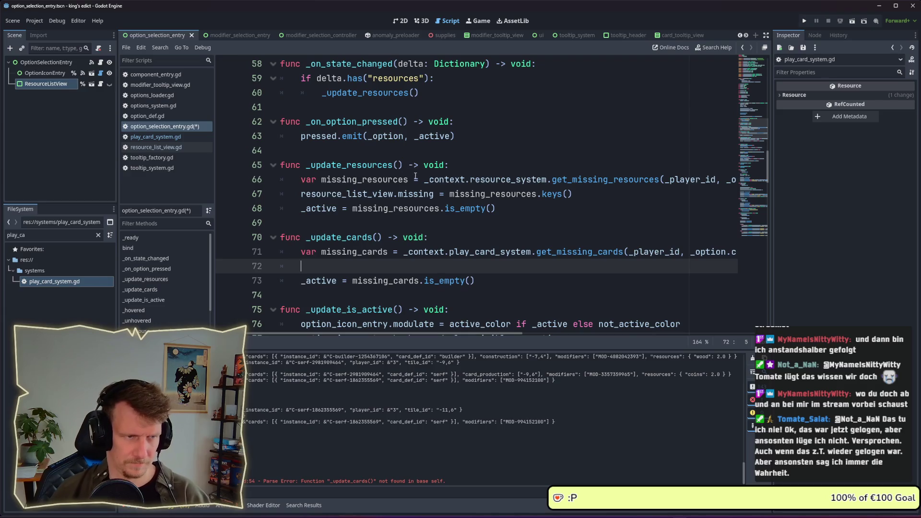
drag(433, 194, 302, 194)
key(ctrl+c)
click(433, 267)
key(ctrl+v)
text(_cards )
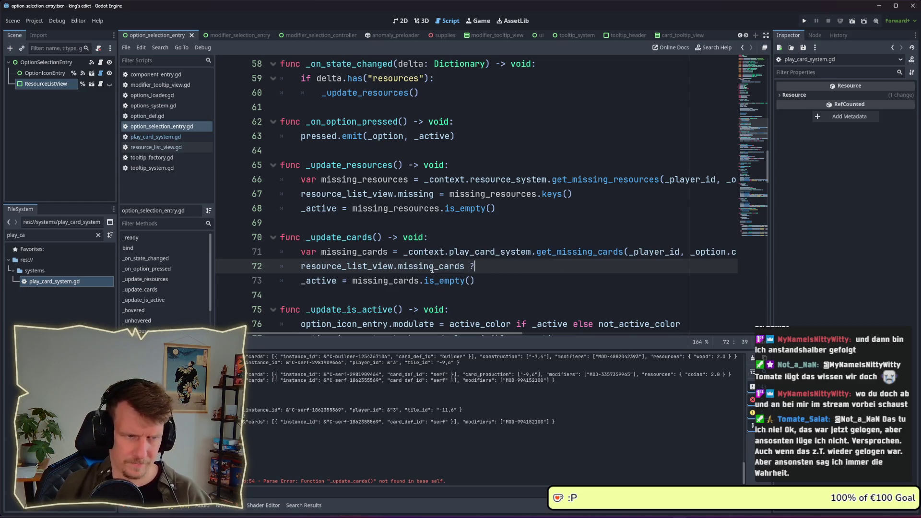
text(= m)
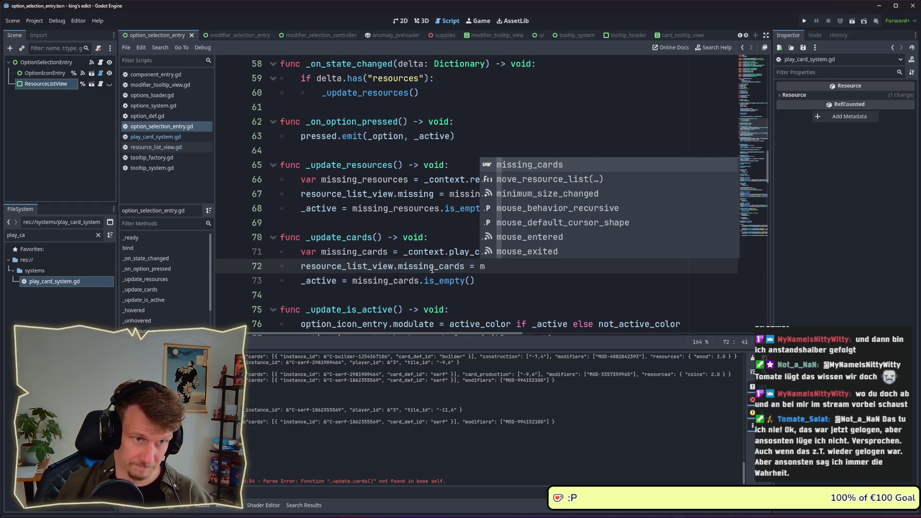
key(BackSpace)
click(405, 252)
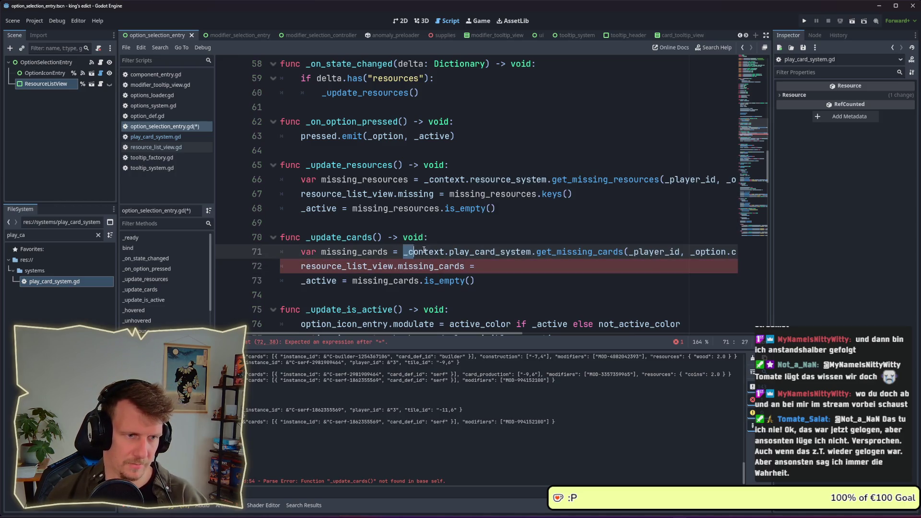
- Assign the get_missing_cards call to resource_list_view.missing_cards and delete the old var missing_cards line
drag(418, 252, 811, 253)
key(ctrl+c)
click(547, 266)
key(ctrl+v)
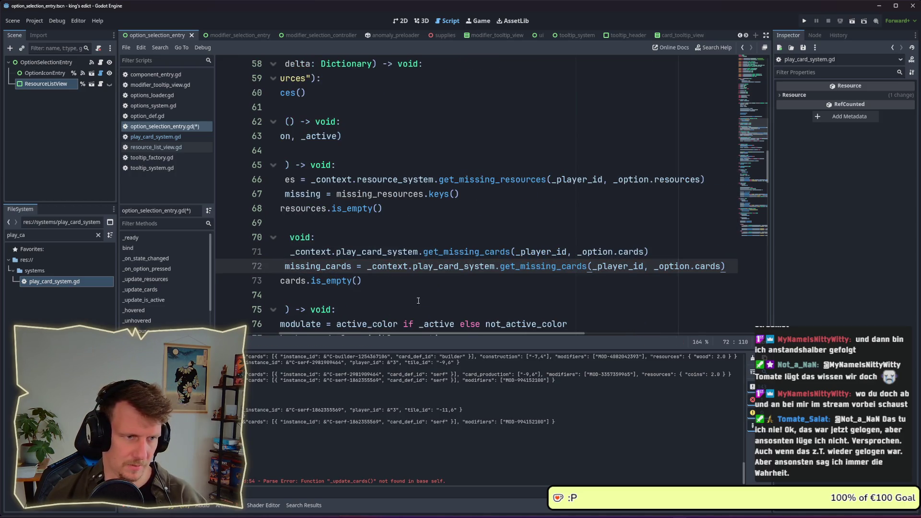
scroll(308, 309, left, 5)
click(283, 251)
key(shift+End)
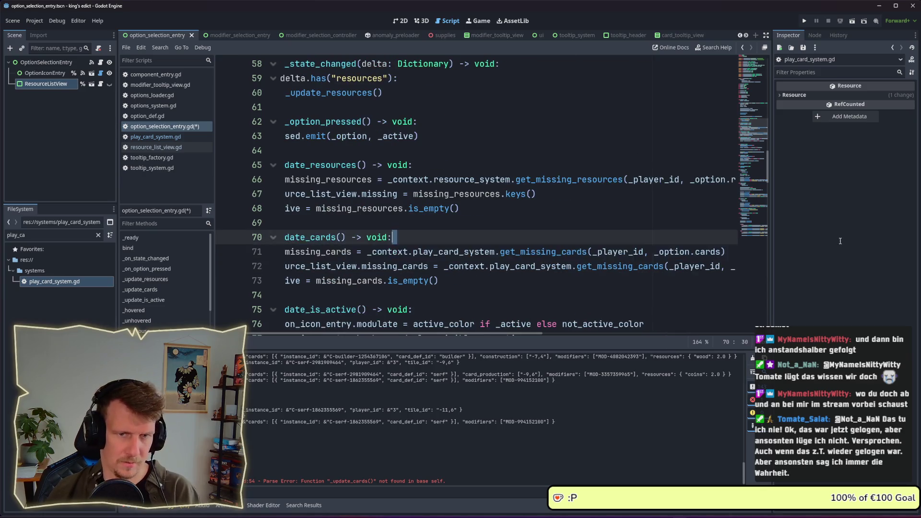
key(BackSpace)
key(BackSpace)
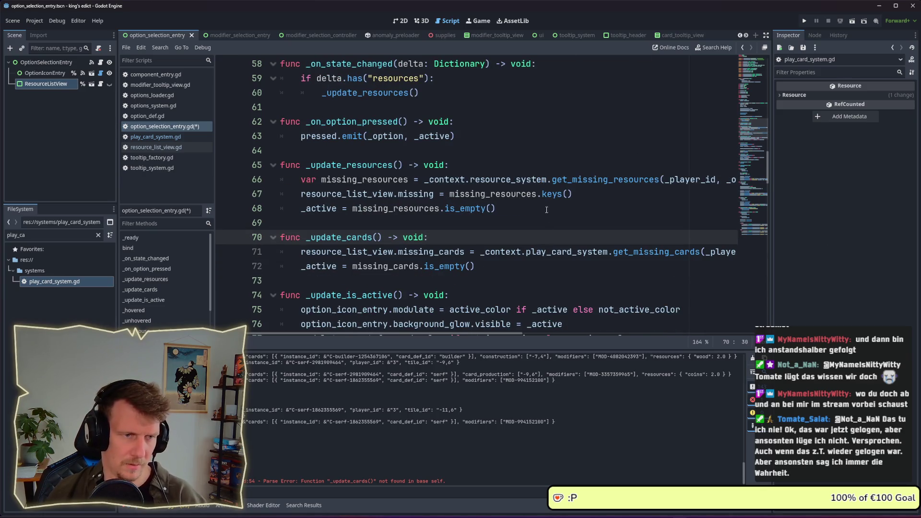
- Assign the get_missing_resources call directly to resource_list_view.missing and remove the leftover var line
drag(424, 179, 783, 184)
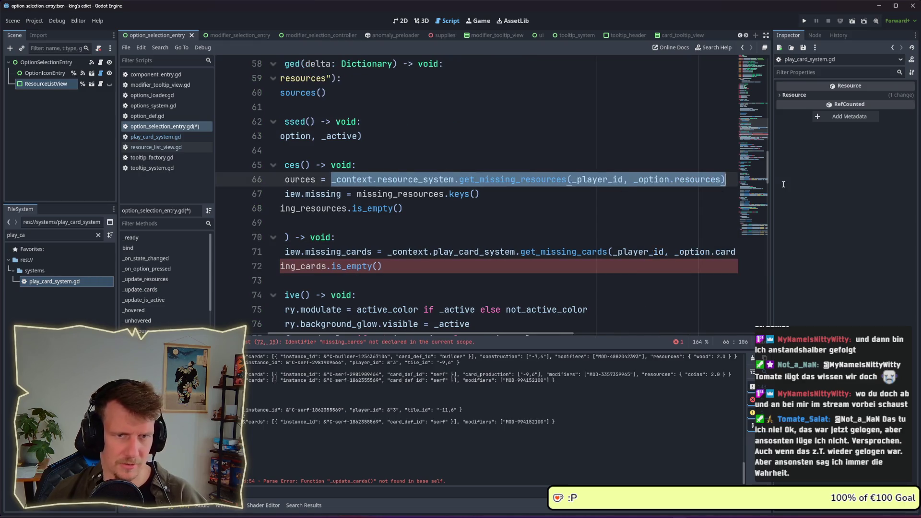
key(ctrl+x)
drag(480, 194, 357, 194)
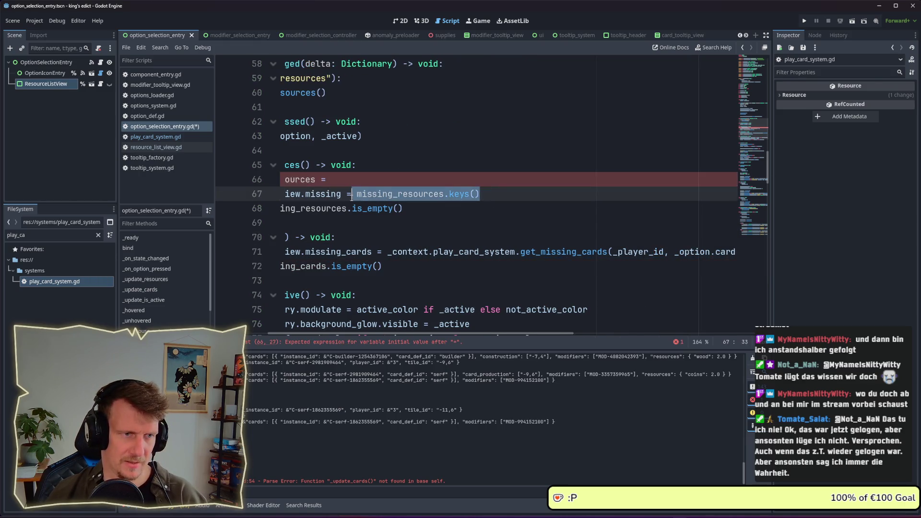
key(ctrl+v)
triple_click(377, 176)
key(BackSpace)
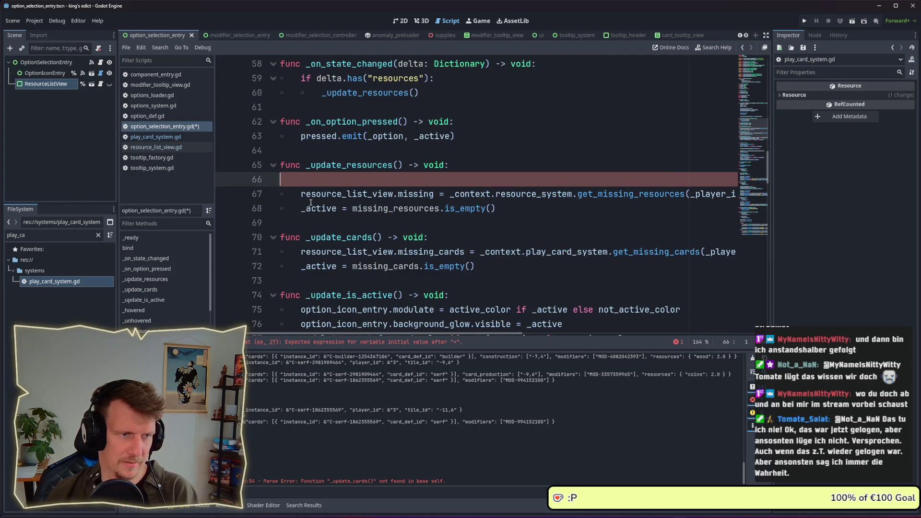
key(Delete)
key(Down)
key(Down)
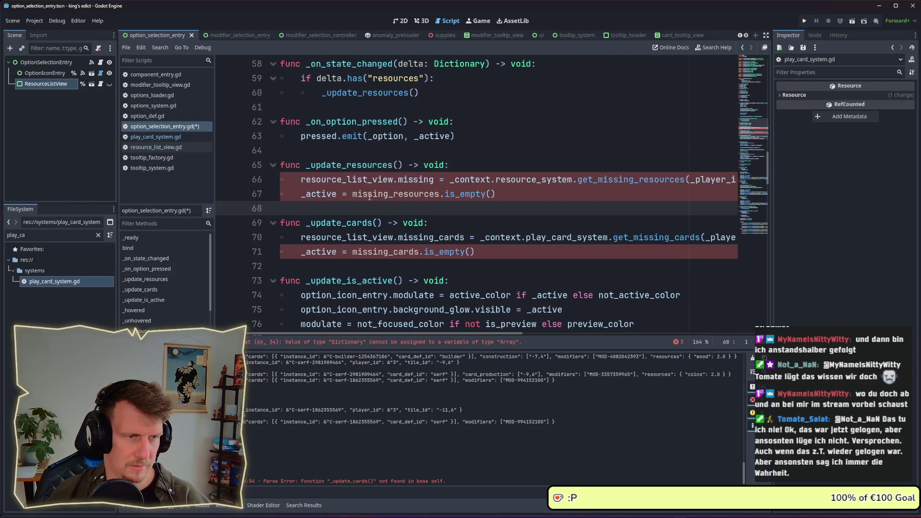
- Base both _active checks on resource_list_view.missing and missing_cards, then save the script
double_click(336, 179)
drag(300, 179, 434, 180)
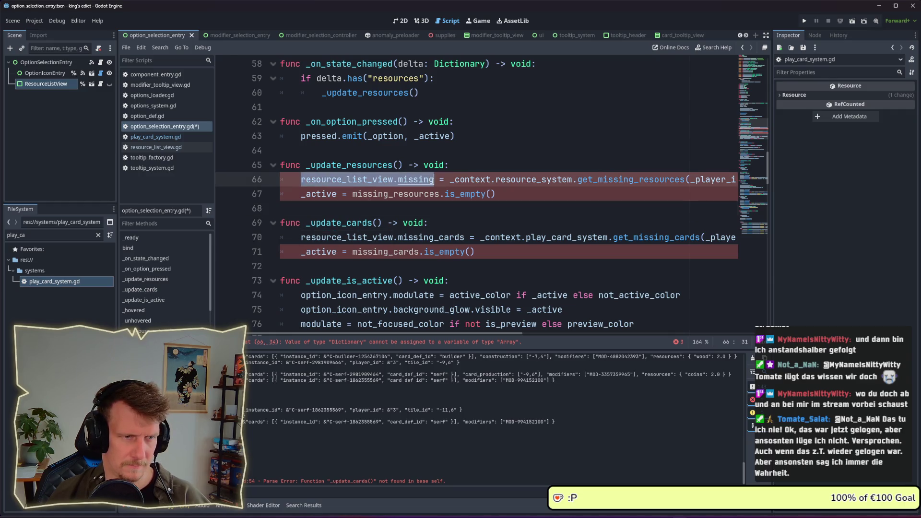
key(ctrl+c)
double_click(384, 194)
key(ctrl+v)
drag(301, 237, 465, 239)
key(ctrl+v)
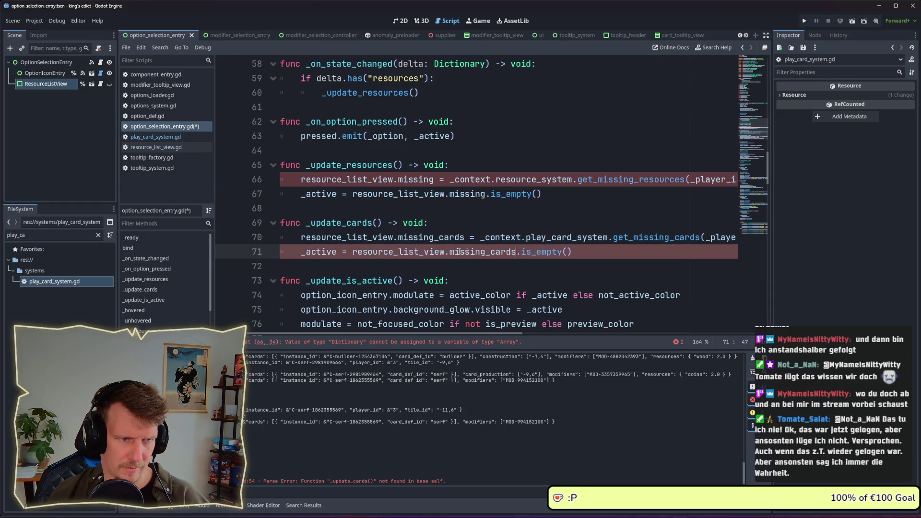
key(ctrl+s)
- Undo the recent edits to _update_resources and _update_cards
click(491, 209)
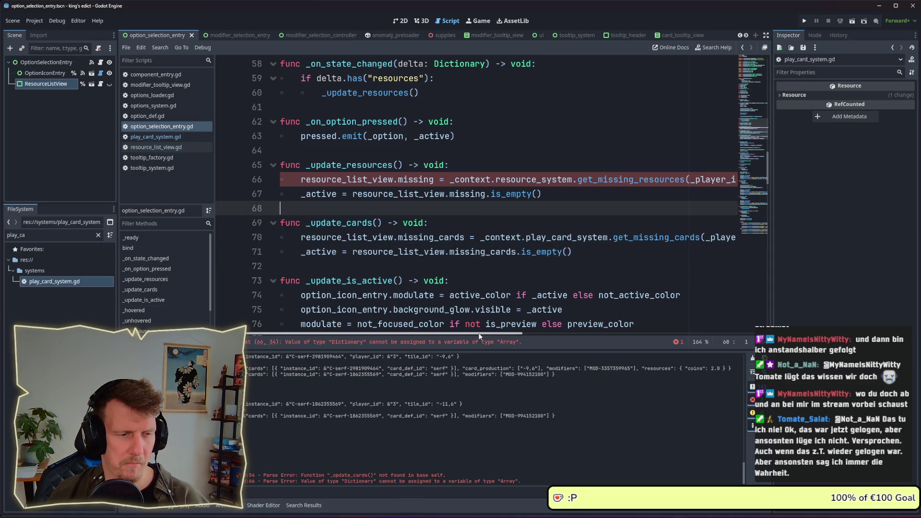
mouse_move(479, 335)
mouse_down()
mouse_move(607, 336)
mouse_move(459, 330)
mouse_up()
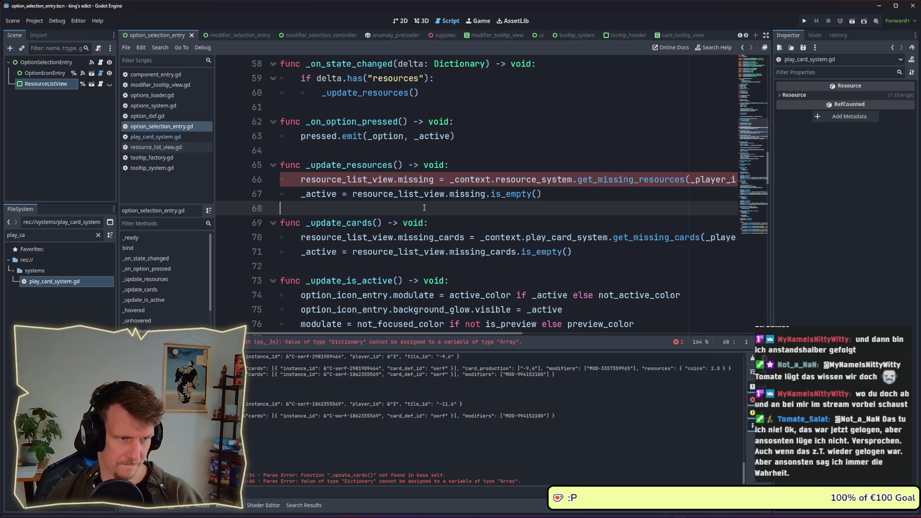
scroll(425, 208, down, 1)
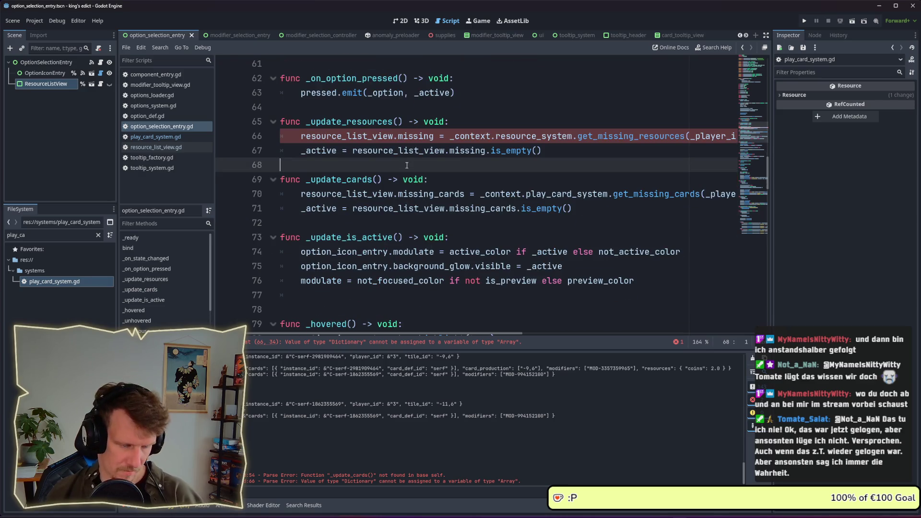
key(ctrl+z)
key(ctrl+z)
key(ctrl+z)
- Redo the edits and turn line 71 into a 'var missing_cards' declaration
key(ctrl+shift+z)
key(ctrl+shift+z)
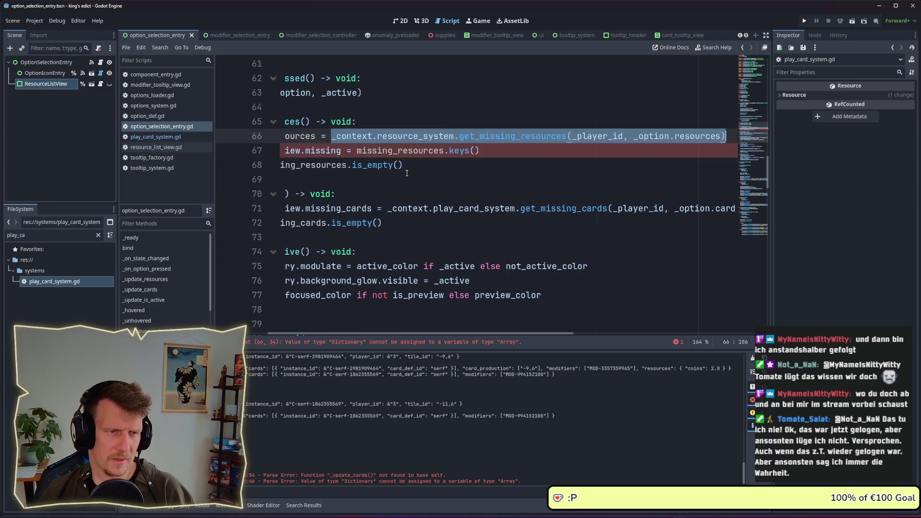
drag(480, 151, 444, 150)
drag(434, 335, 367, 335)
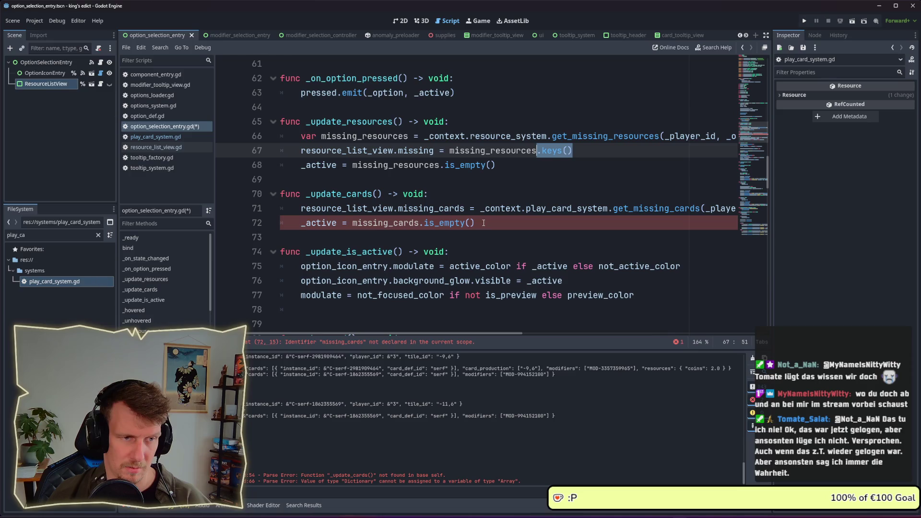
drag(465, 208, 306, 202)
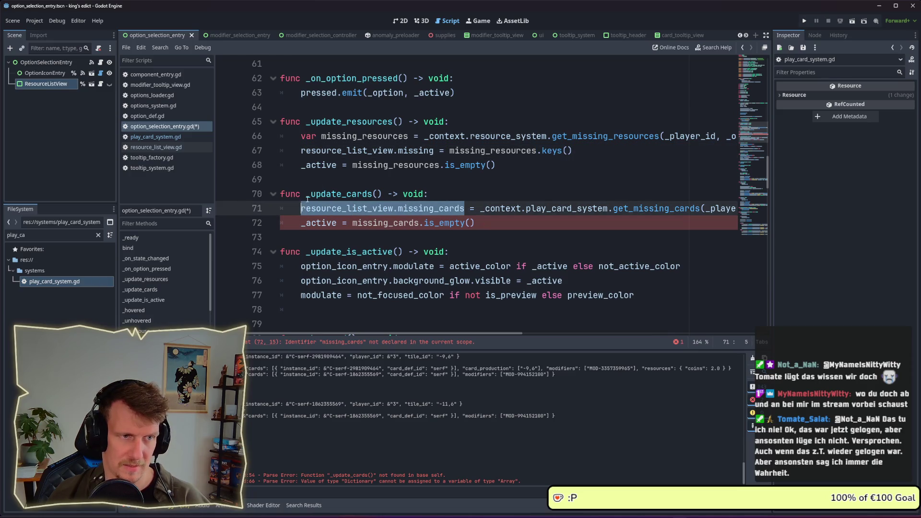
text(var )
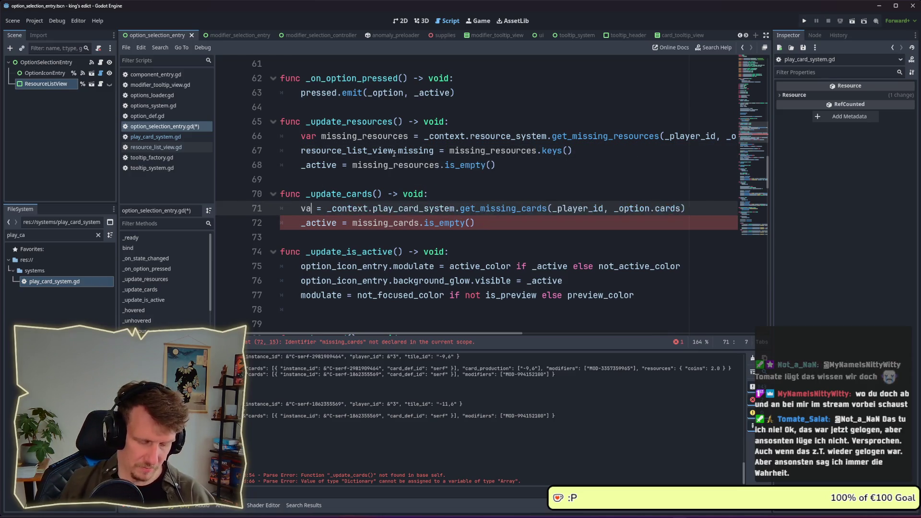
text(cards)
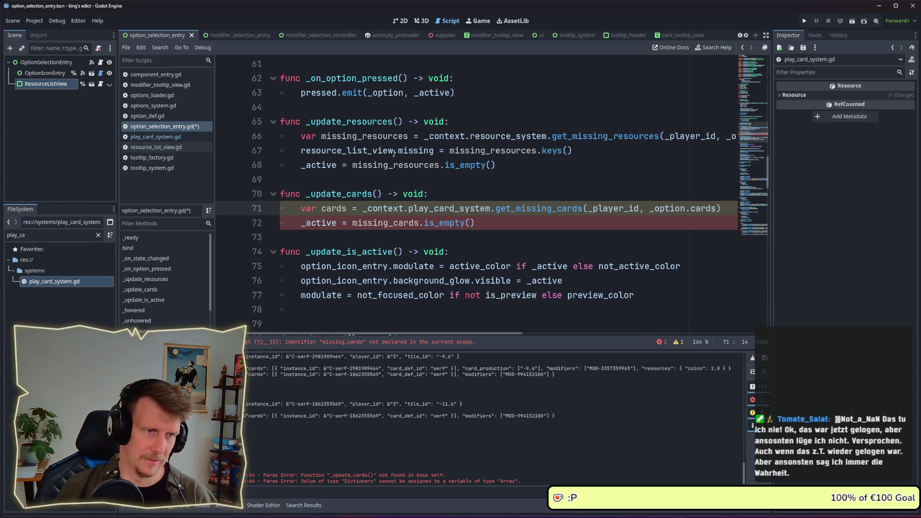
double_click(335, 209)
key(BackSpace)
text(missing_acr)
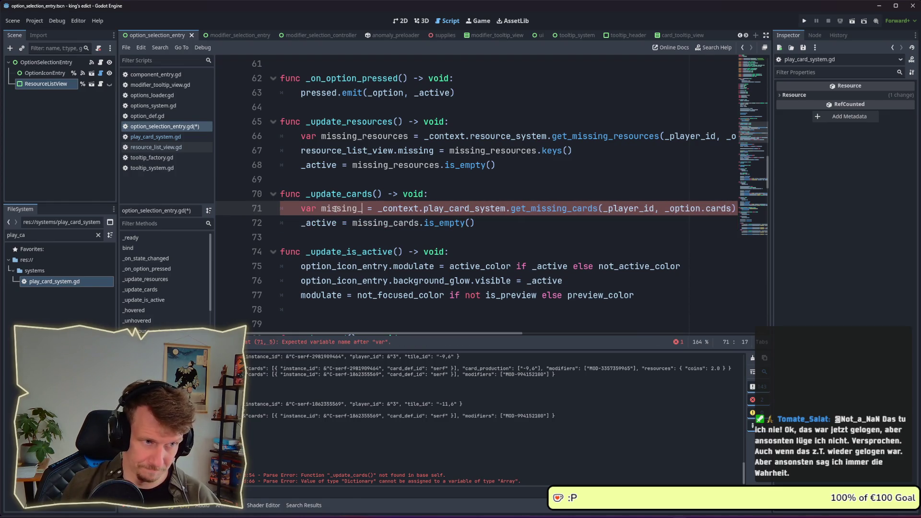
key(BackSpace)
key(BackSpace)
key(BackSpace)
text(cards)
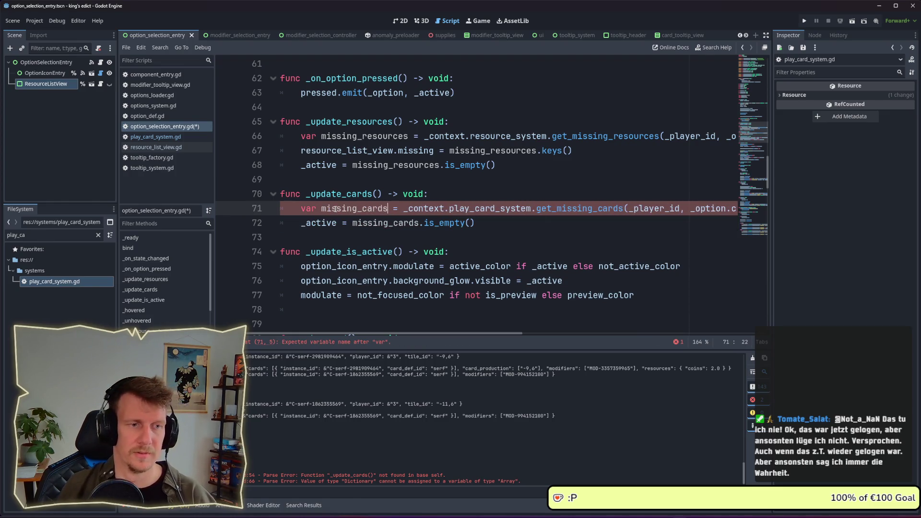
- Copy the resource_list_view.missing keys assignment onto a new line 72 above _active
key(Down)
key(Home)
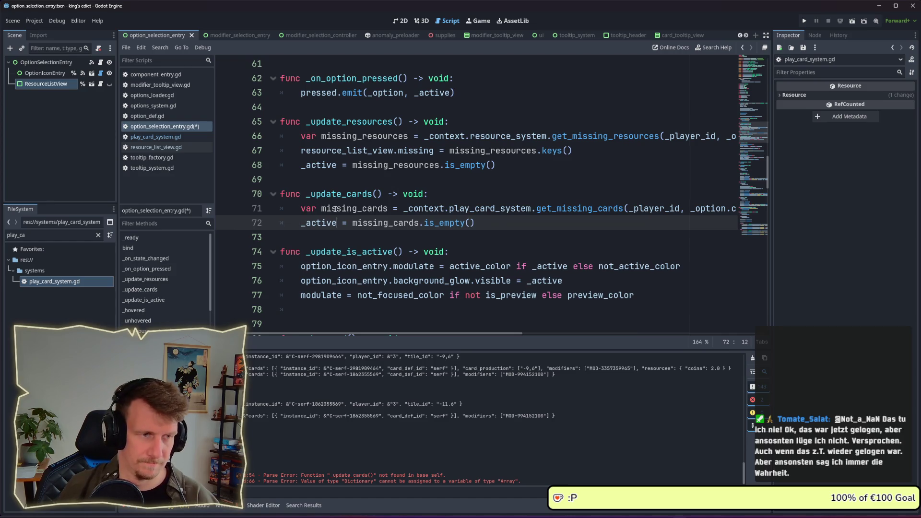
key(Return)
key(Up)
drag(572, 152, 301, 152)
key(ctrl+c)
click(351, 222)
key(ctrl+v)
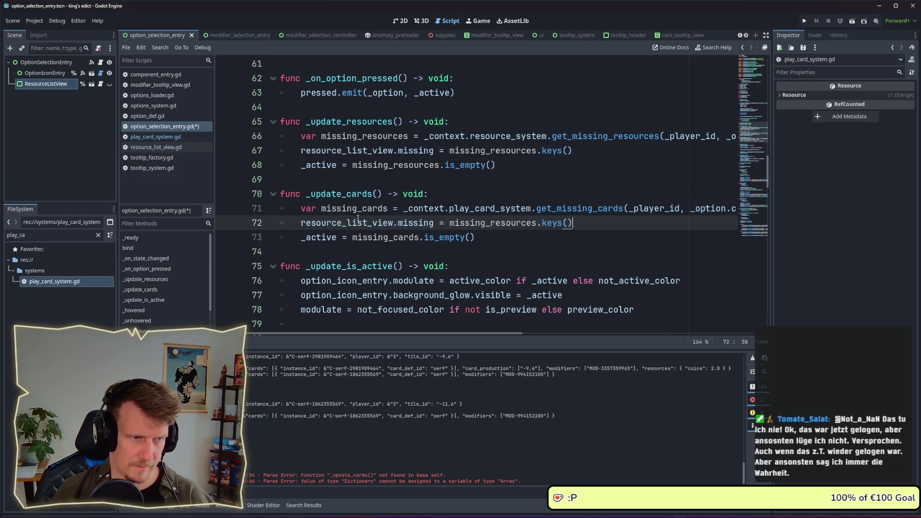
- Change line 72 to resource_list_view.missing_cards = missing_cards.keys() and save the script
click(434, 223)
text(_acrds)
click(457, 223)
drag(439, 223, 466, 223)
text(cards)
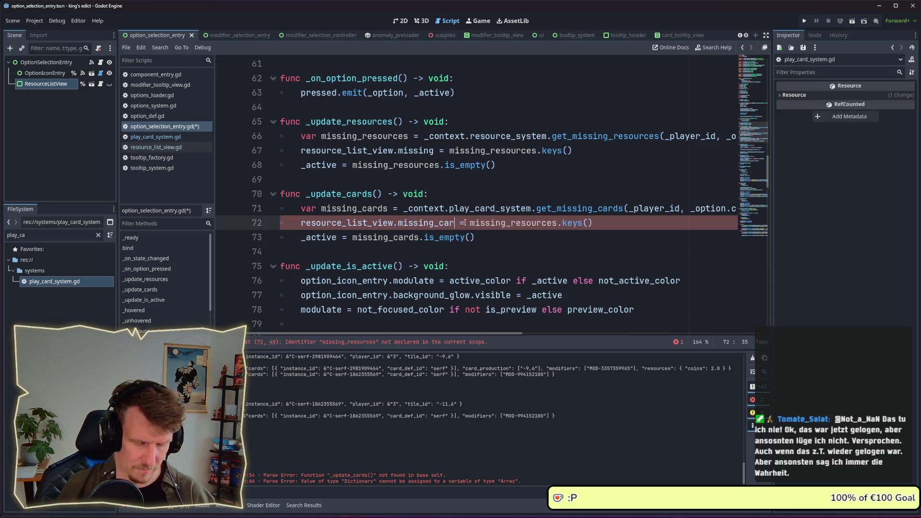
double_click(526, 222)
text(missing_cards)
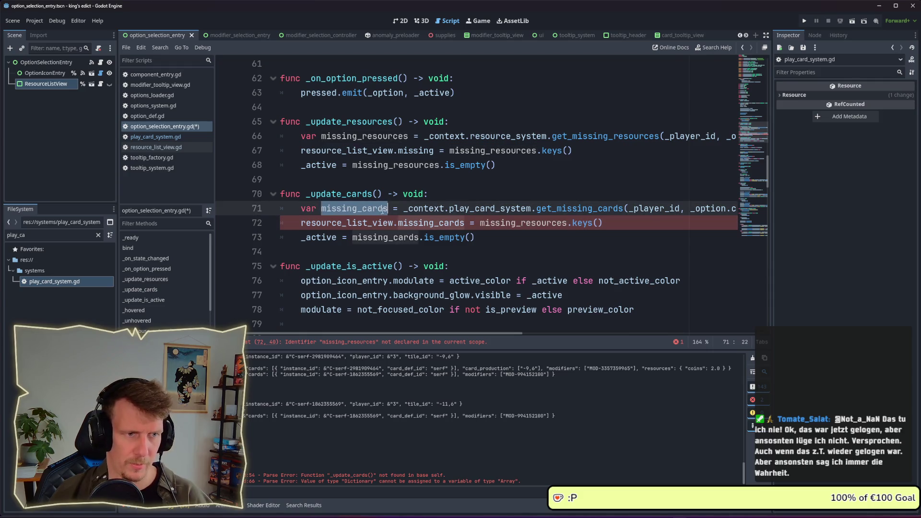
text(card)
key(ctrl+s)
click(503, 235)
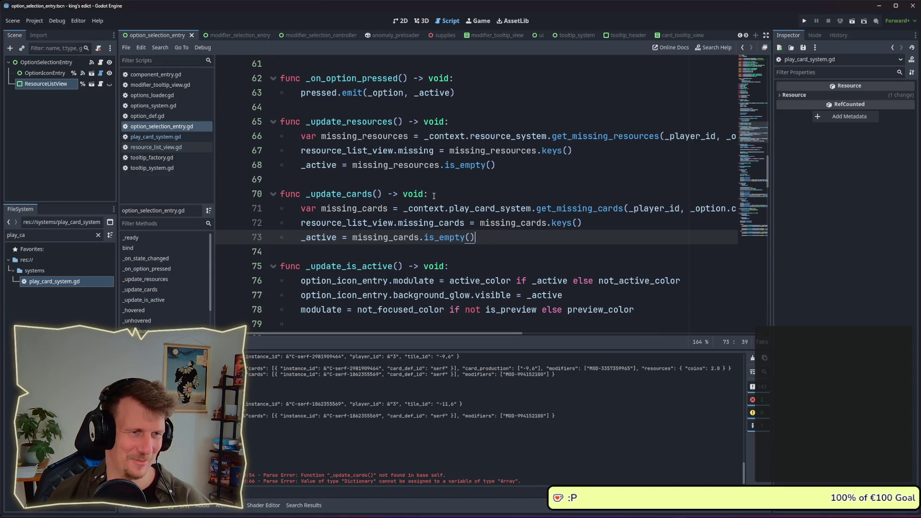
click(432, 178)
scroll(432, 178, up, 3)
scroll(432, 178, down, 3)
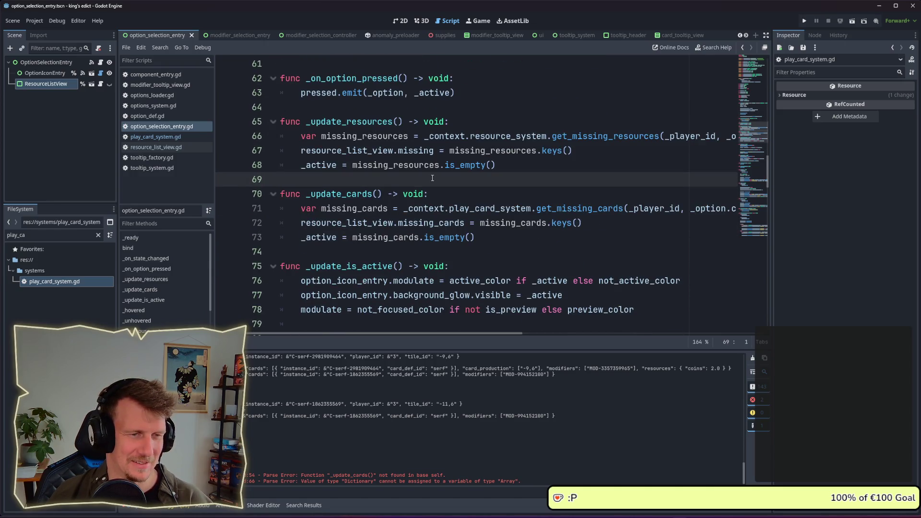
- Search all project files for the "resources" string from line 59
double_click(370, 194)
scroll(369, 199, up, 7)
scroll(369, 199, down, 1)
scroll(369, 199, up, 5)
scroll(369, 198, down, 10)
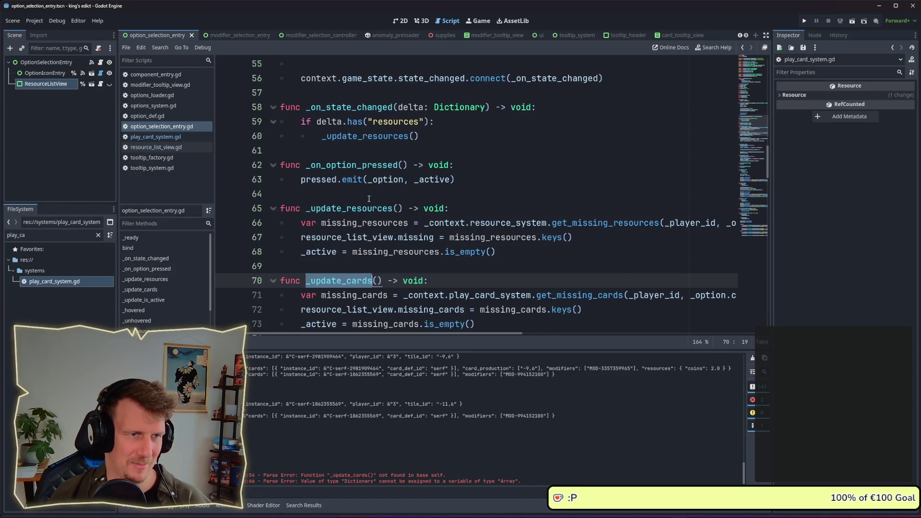
click(452, 132)
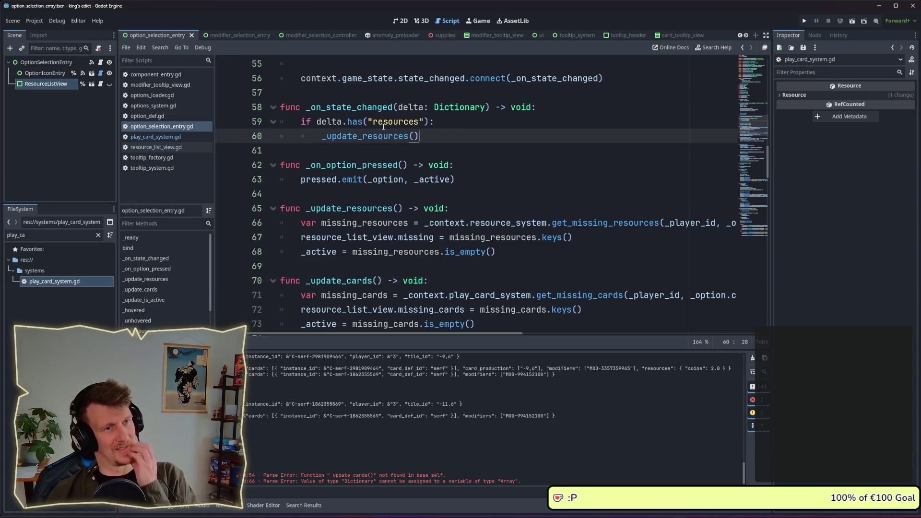
drag(368, 122, 423, 121)
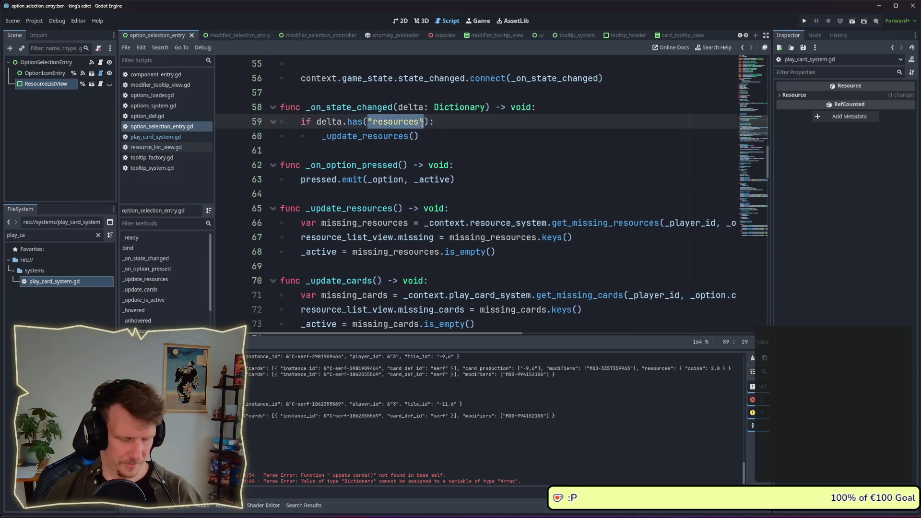
key(ctrl+shift+f)
key(Return)
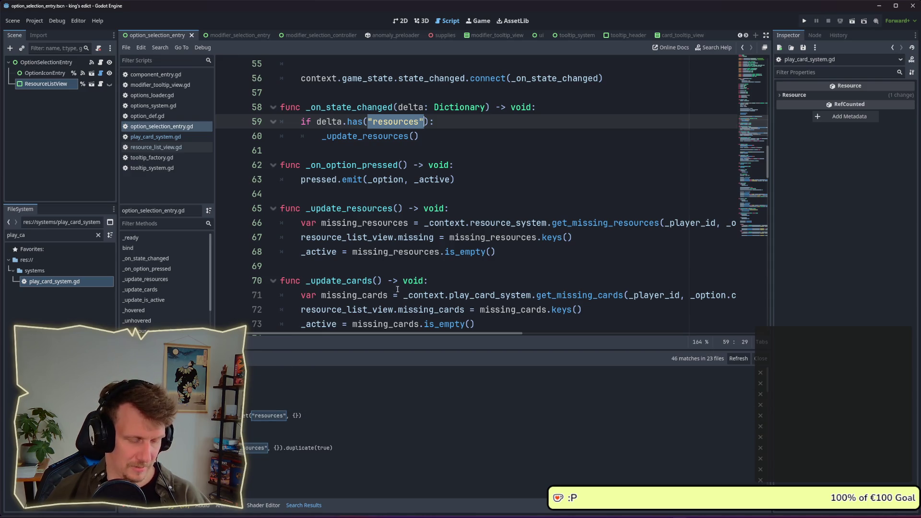
- Rerun the project-wide search with "cards" as the Find text
key(ctrl+shift+f)
click(595, 228)
drag(582, 227, 604, 227)
text(cards)
click(636, 306)
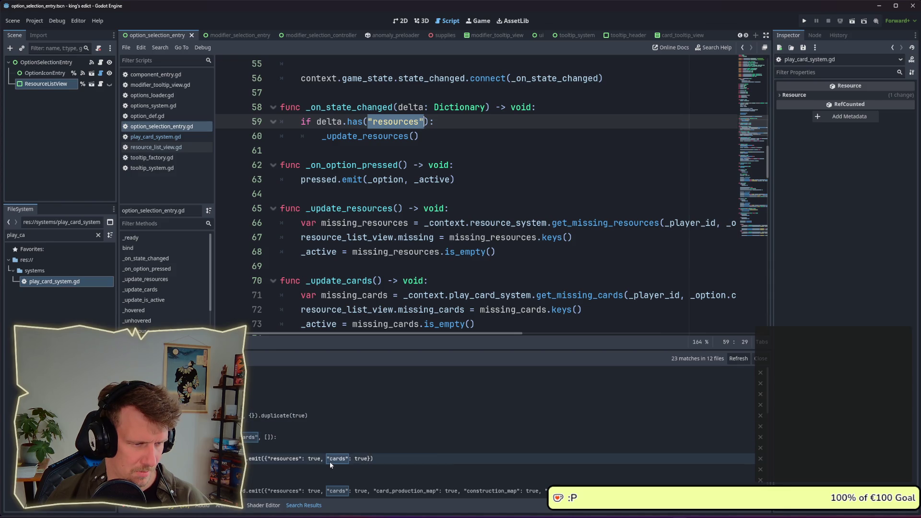
click(435, 136)
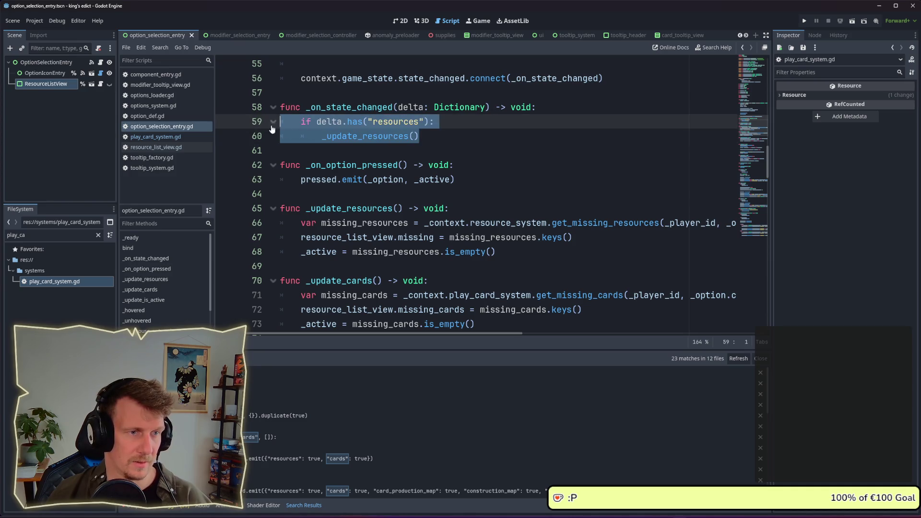
- Add an if delta.has("cards") check calling _update_cards() below the resources check
key(Return)
key(ctrl+v)
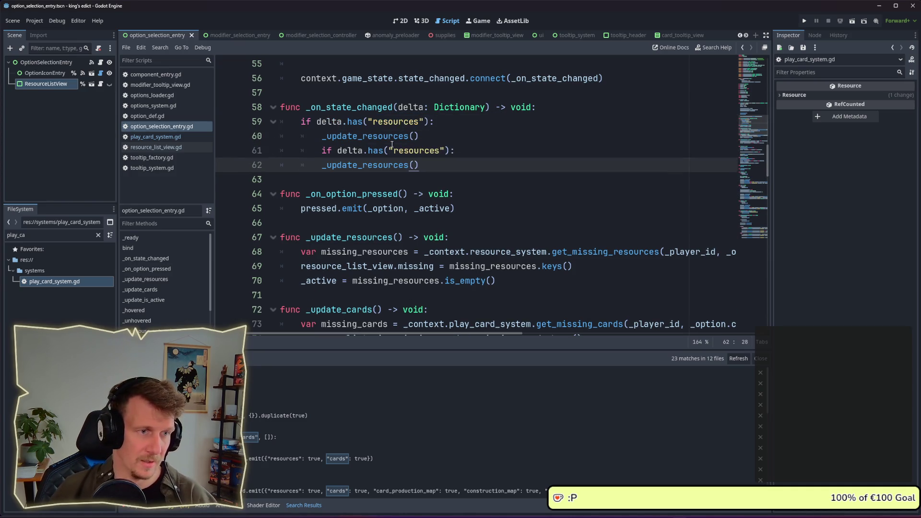
click(321, 152)
key(shift+Tab)
double_click(394, 151)
text(cards)
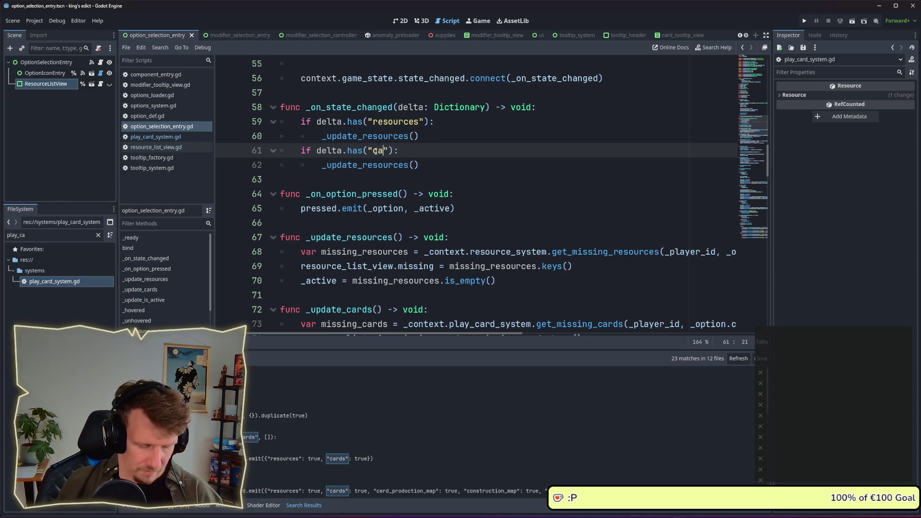
double_click(353, 166)
text(_ud)
key(Return)
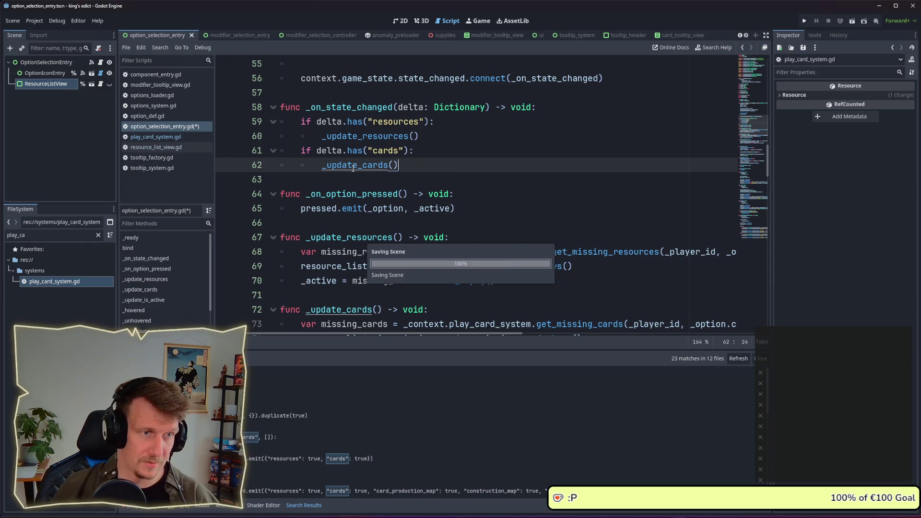
scroll(414, 174, up, 4)
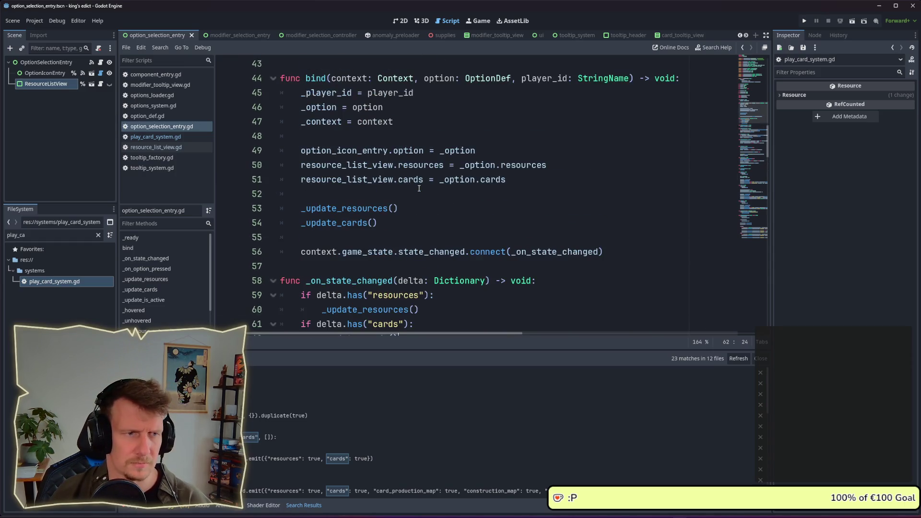
scroll(419, 189, up, 14)
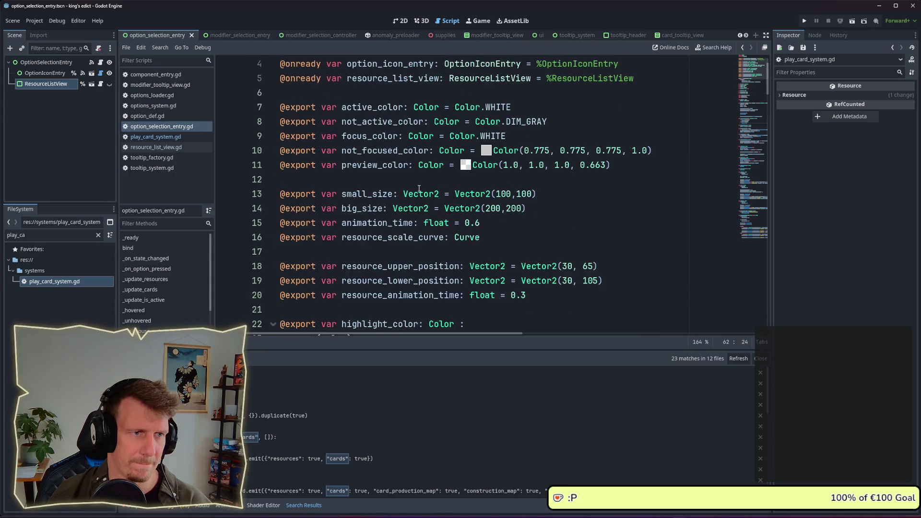
scroll(419, 188, down, 19)
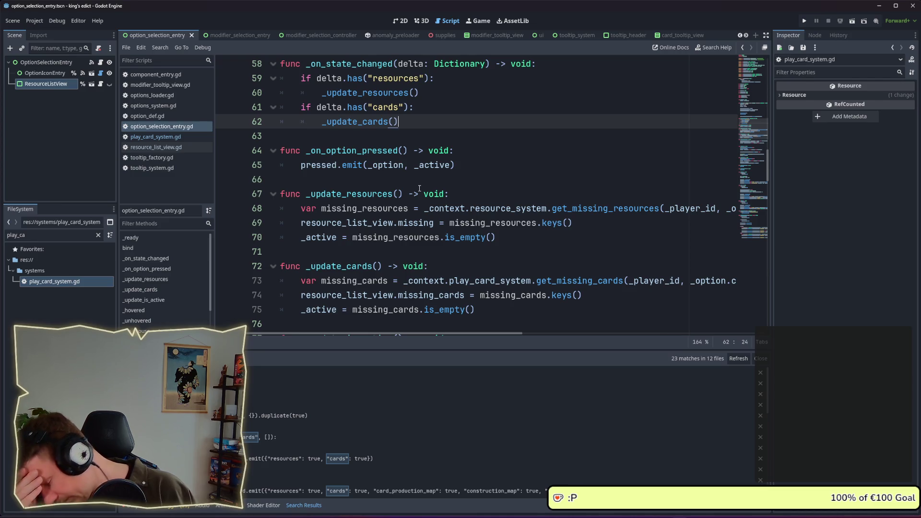
click(393, 222)
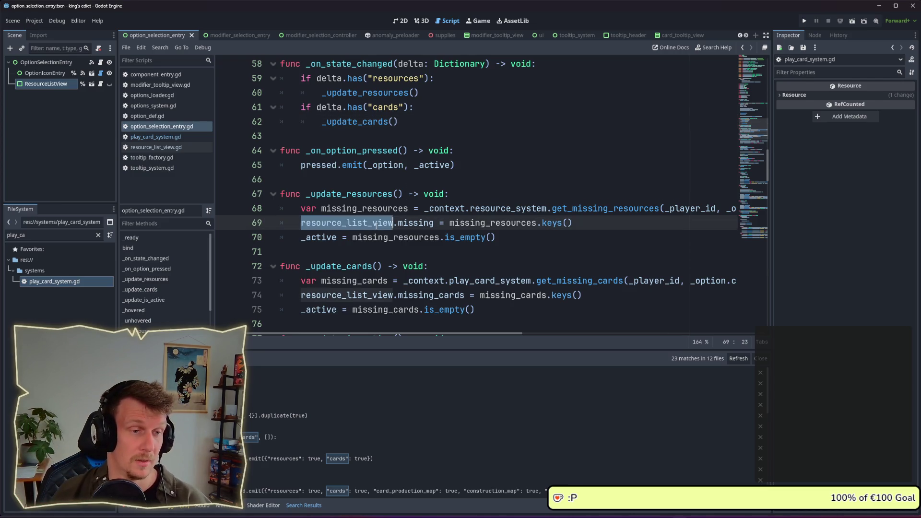
scroll(376, 225, up, 9)
scroll(377, 225, up, 10)
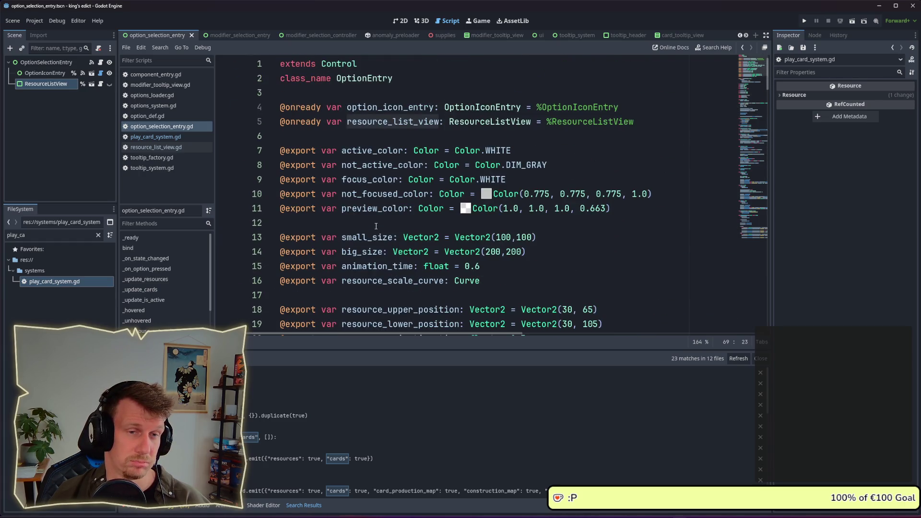
scroll(376, 226, down, 20)
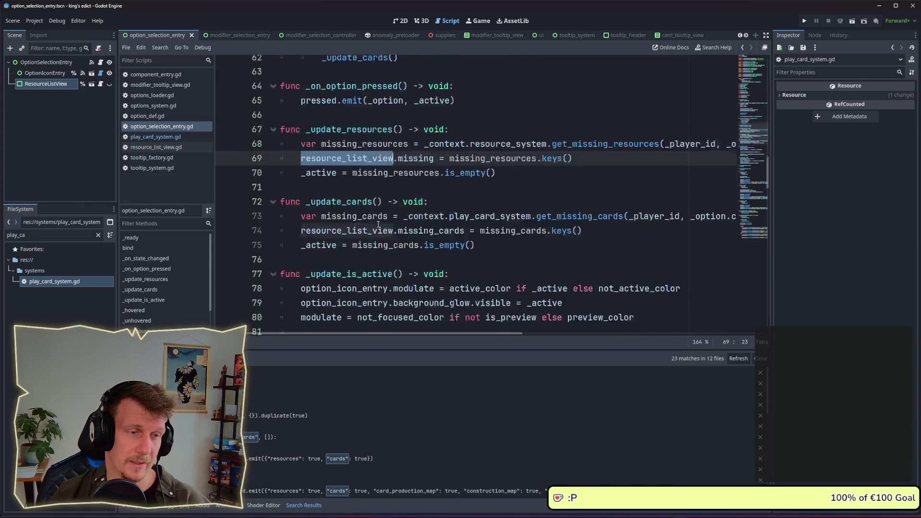
scroll(379, 224, up, 4)
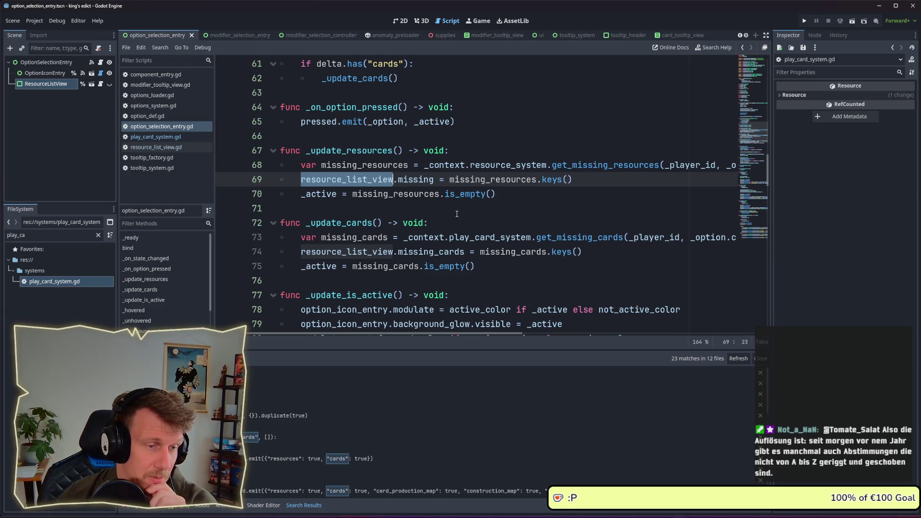
scroll(595, 212, down, 1)
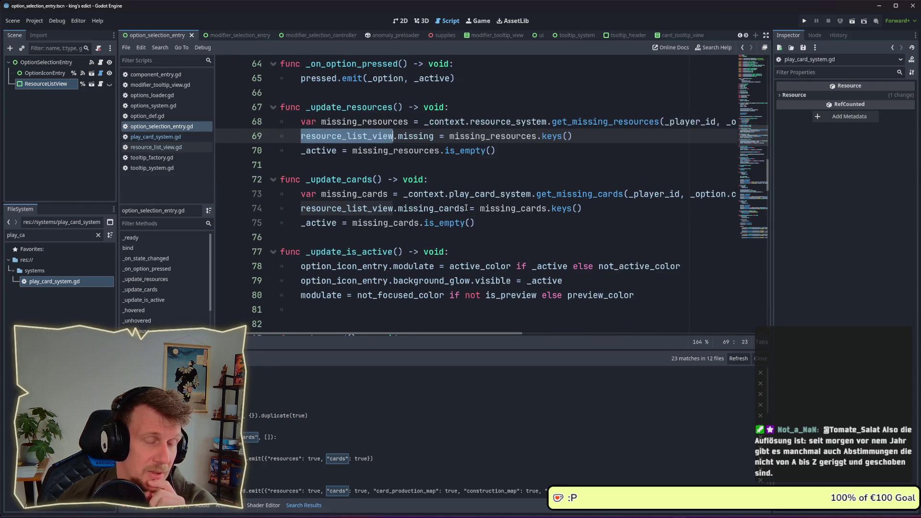
click(598, 211)
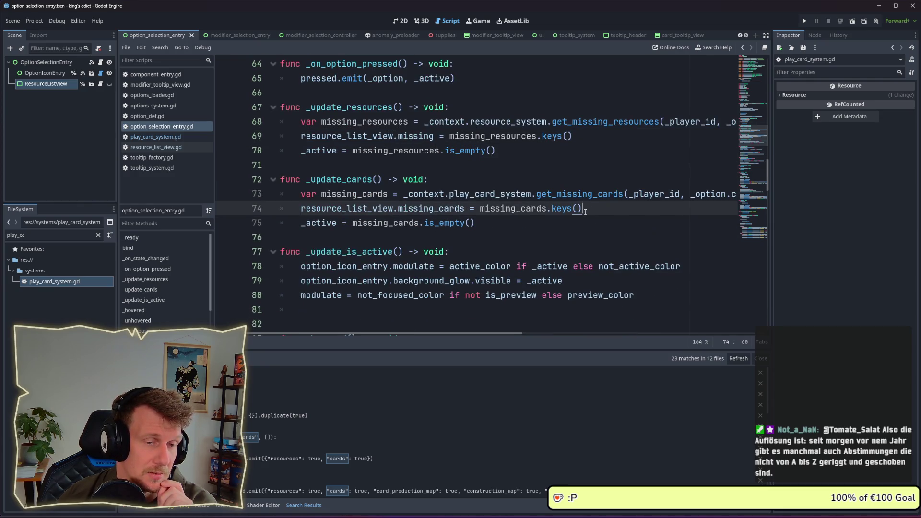
double_click(589, 194)
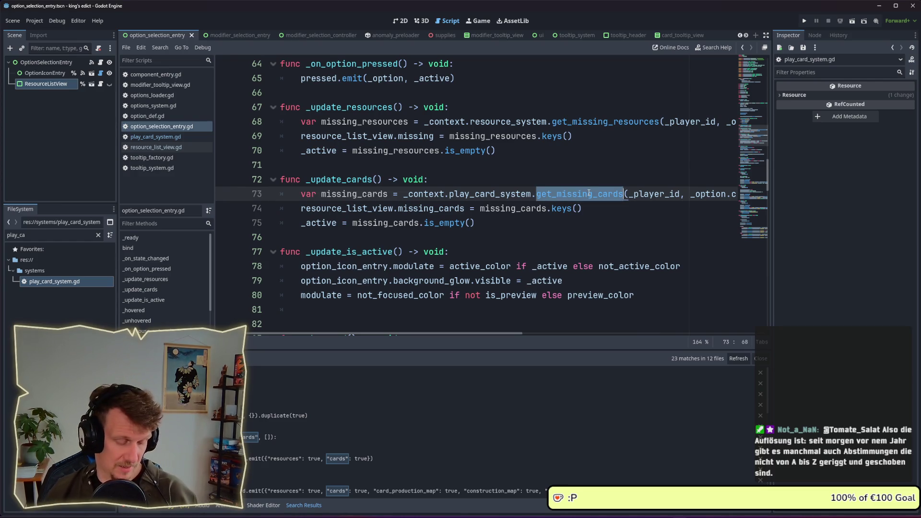
drag(473, 333, 554, 333)
drag(616, 194, 389, 194)
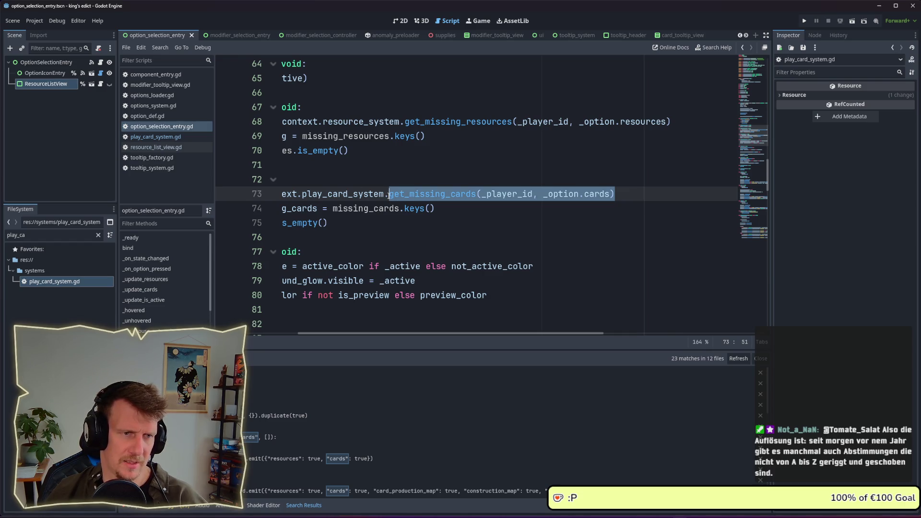
drag(500, 333, 403, 333)
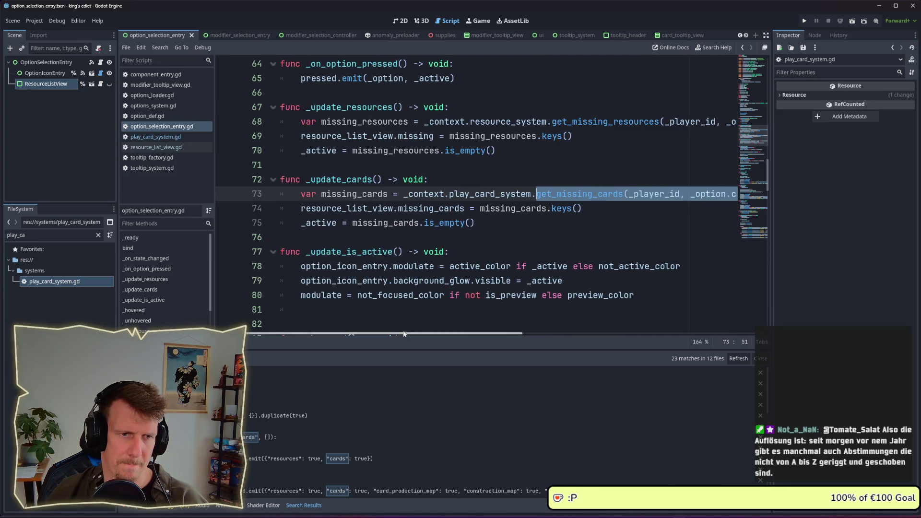
mouse_move(522, 212)
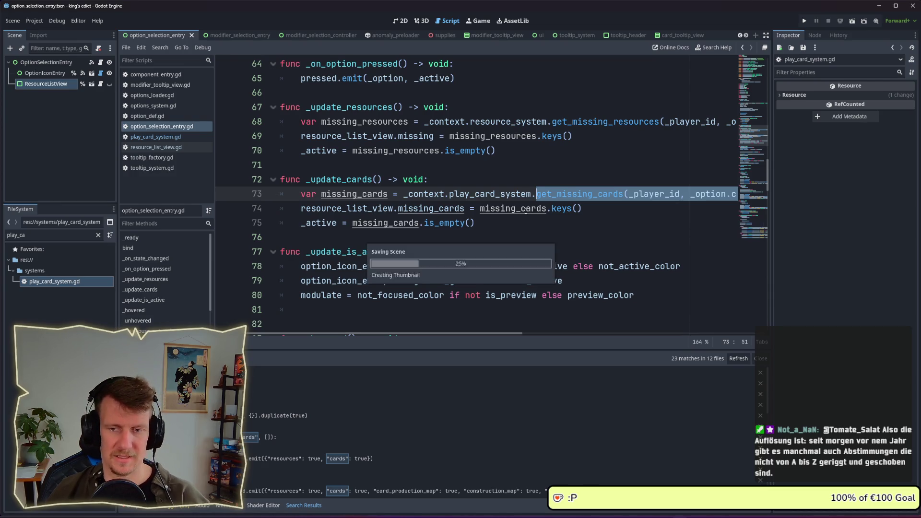
- Declare func get_missing_cards(_player_id, _option.cards) above remove_card, then view get_missing_resources for reference
click(156, 137)
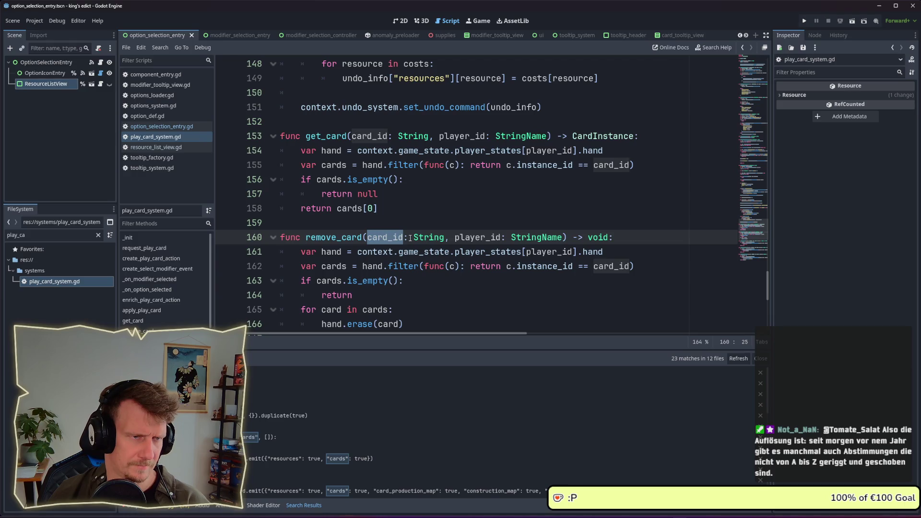
key(Home)
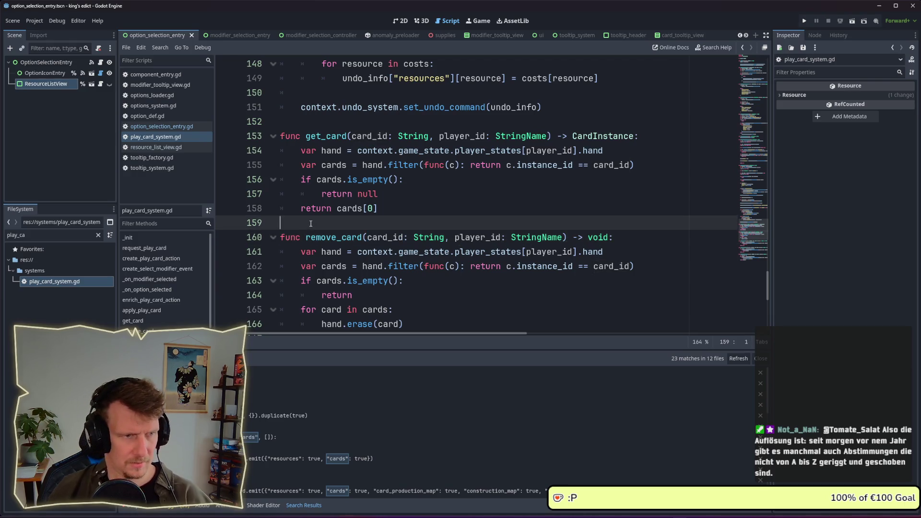
key(Return)
key(Return)
key(Up)
text(get_missing_cards(_player_id, _option.cards))
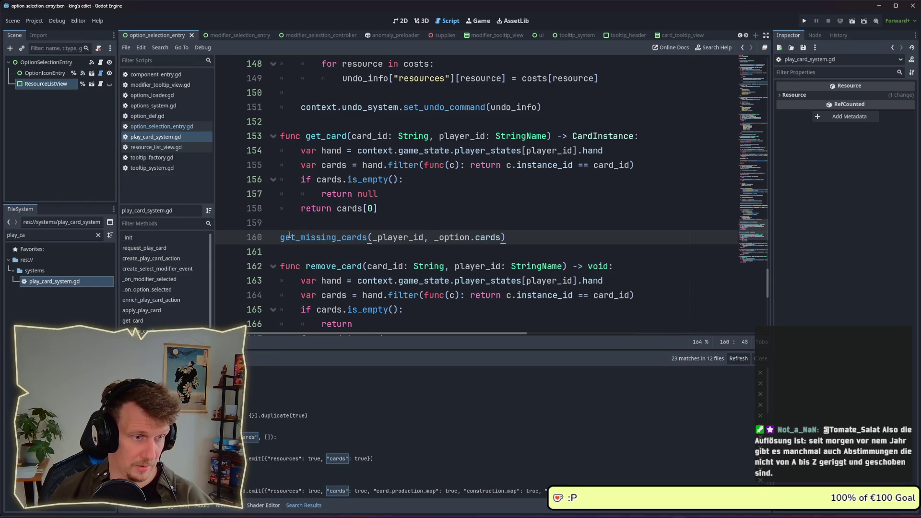
text(func)
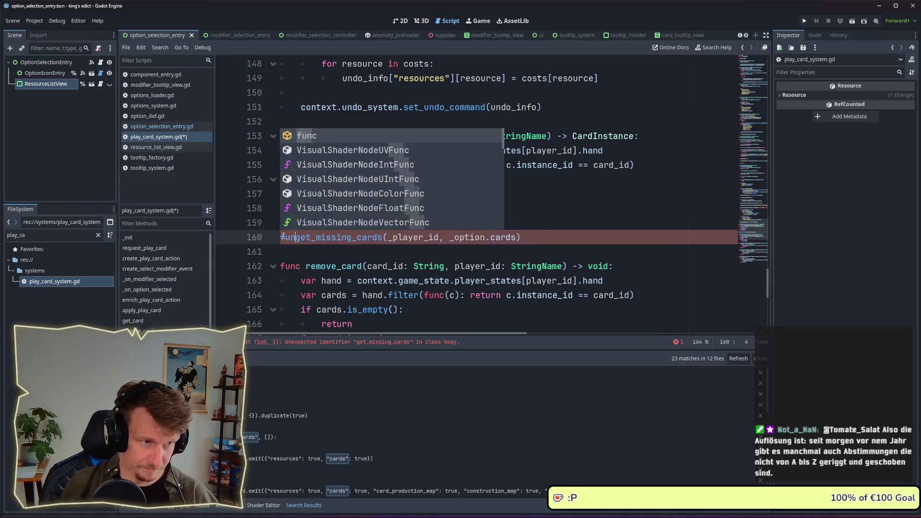
key(Escape)
text())
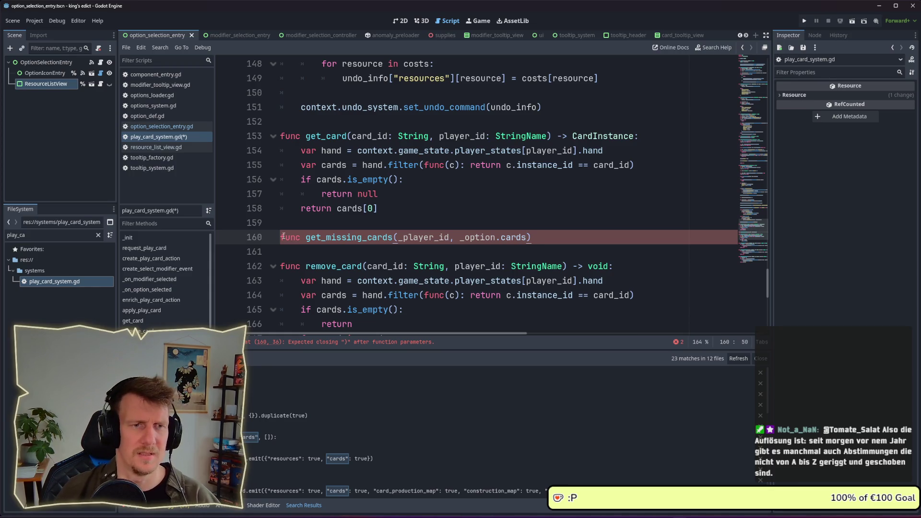
key(alt+Left)
key(alt+Left)
key(alt+Left)
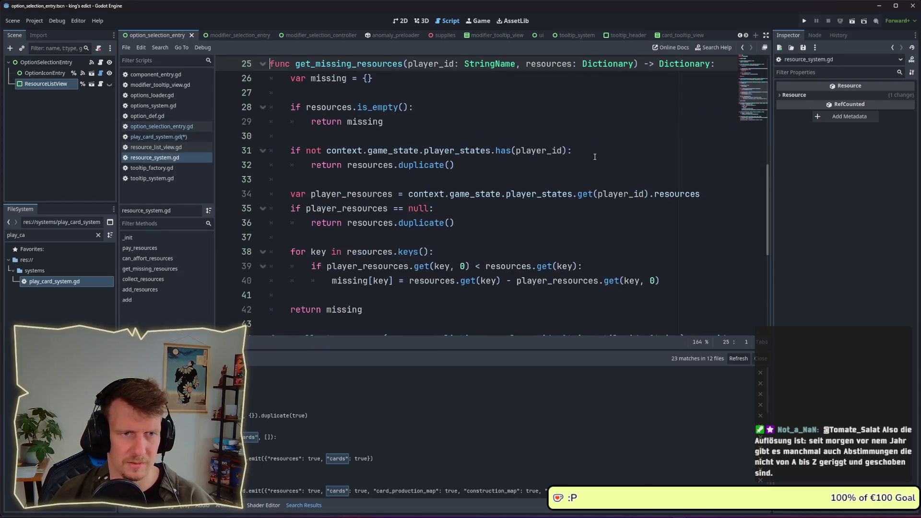
- Close resource_system.gd, give get_missing_cards a '-> Dictionary:' return type and a pass body, and save
scroll(533, 176, up, 2)
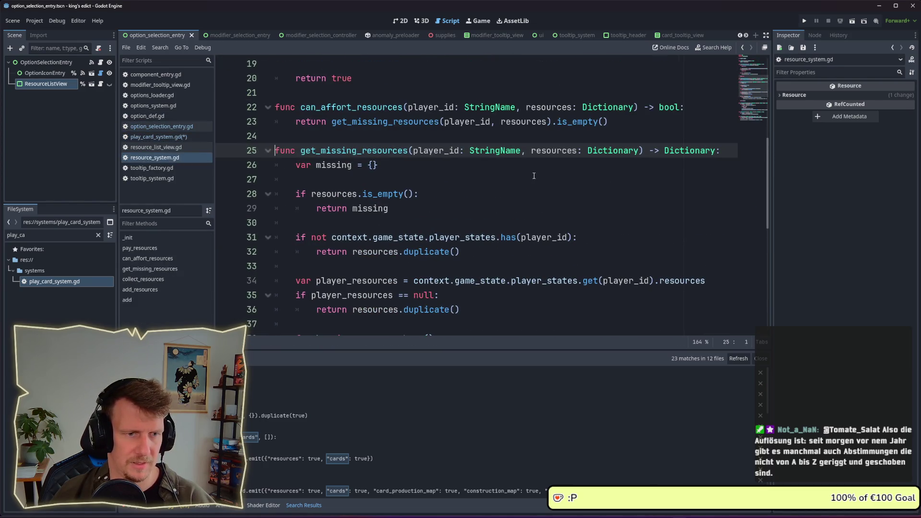
key(ctrl+w)
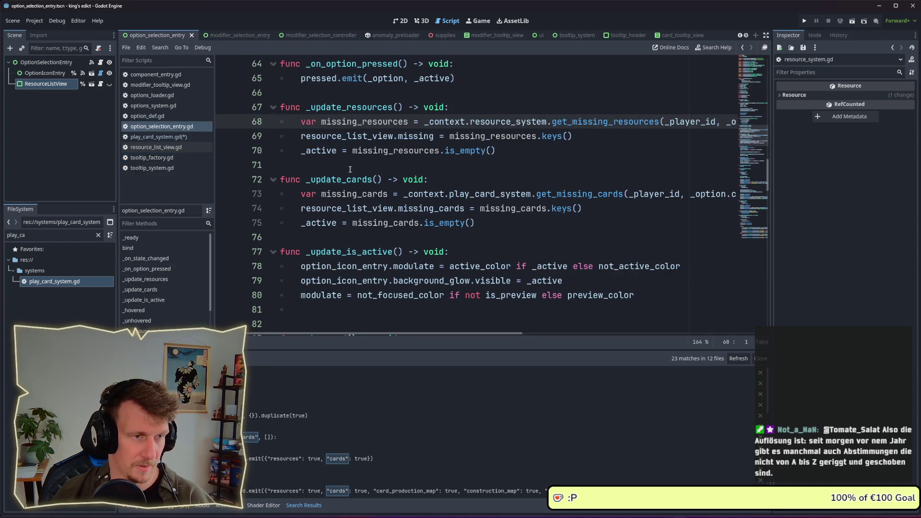
click(155, 138)
text(:)
key(BackSpace)
text(-> Dictionary)
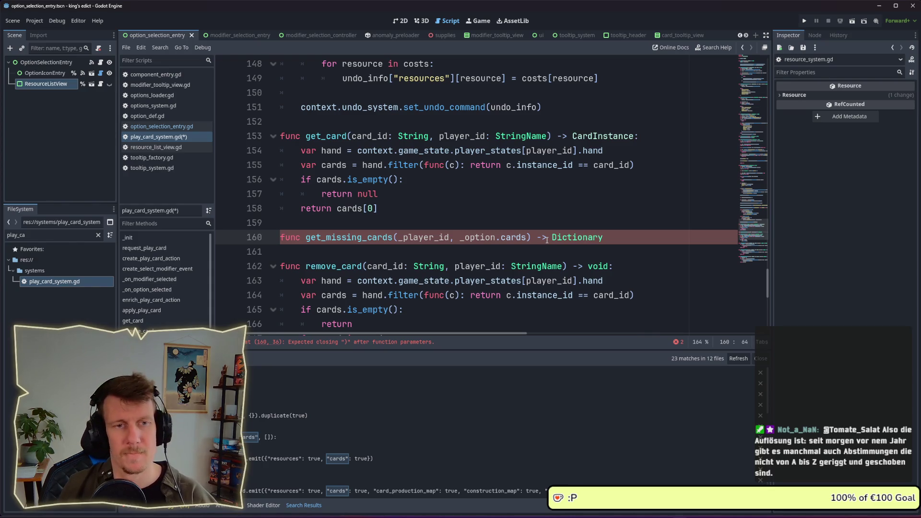
text(:)
key(Return)
text(pass)
key(ctrl+s)
- Type the parameters as player_id: StringName and cards: Dictionary
click(405, 238)
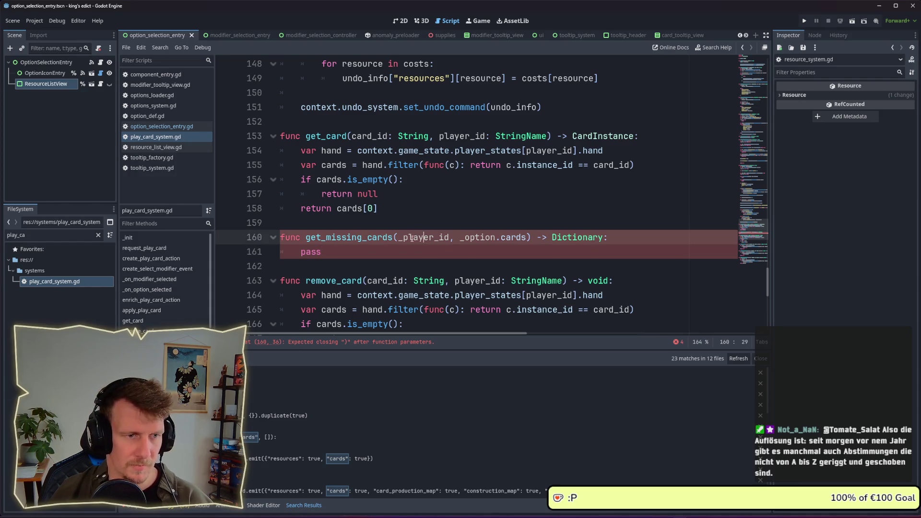
key(BackSpace)
text(: player)
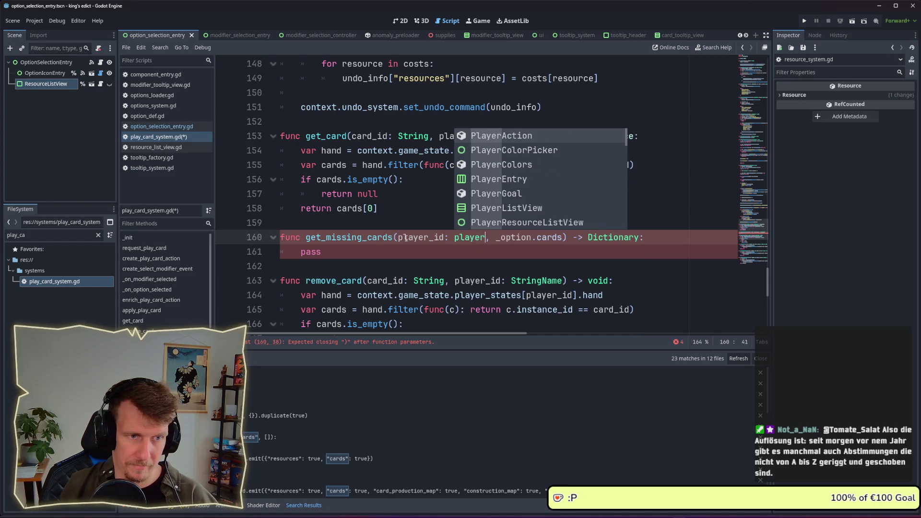
key(Escape)
key(BackSpace)
key(BackSpace)
key(BackSpace)
text(String)
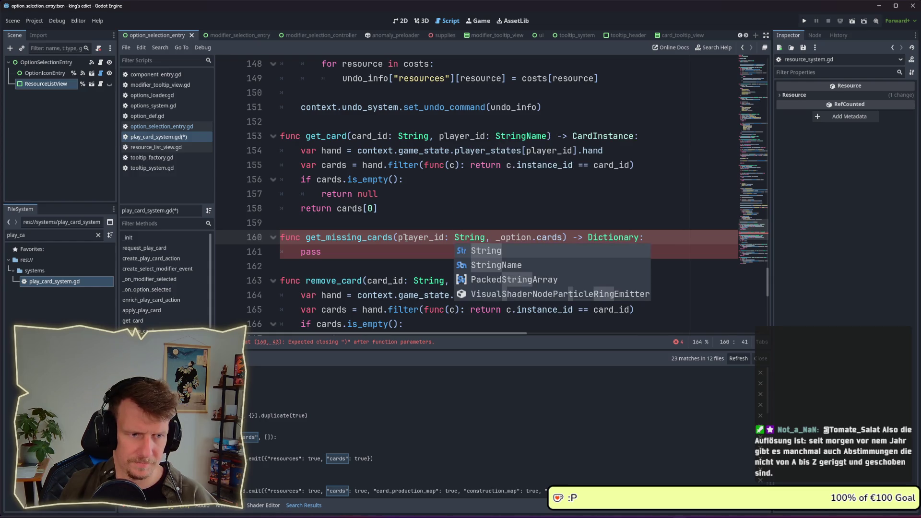
text(Na)
key(Return)
key(Right)
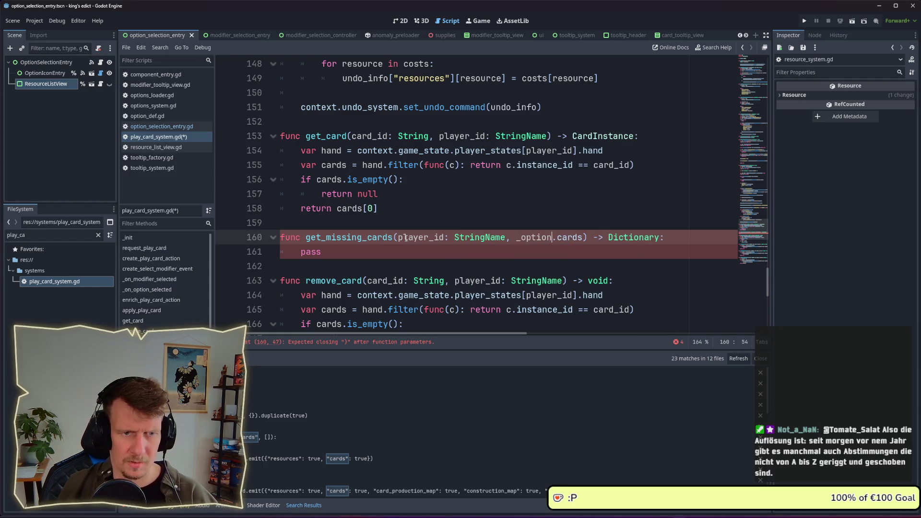
key(BackSpace)
key(BackSpace)
key(BackSpace)
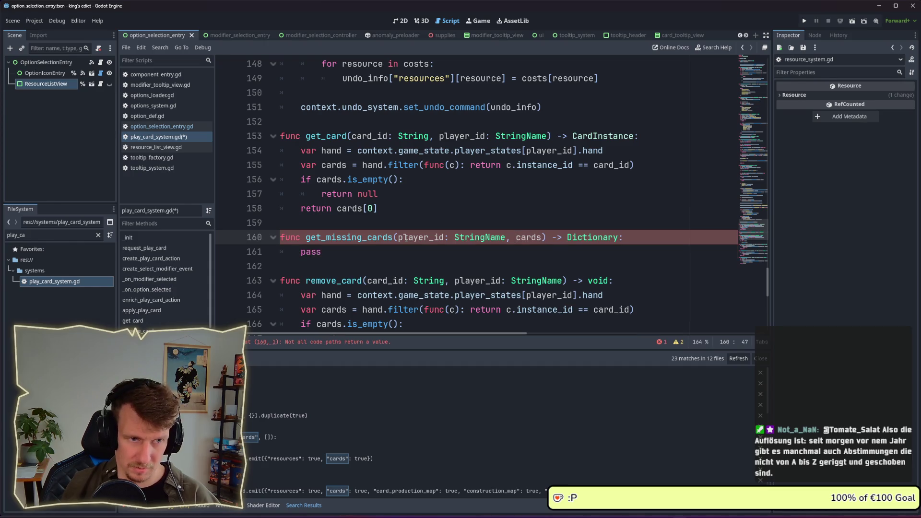
key(Right)
key(Right)
key(Right)
key(BackSpace)
text(: Dictionary)
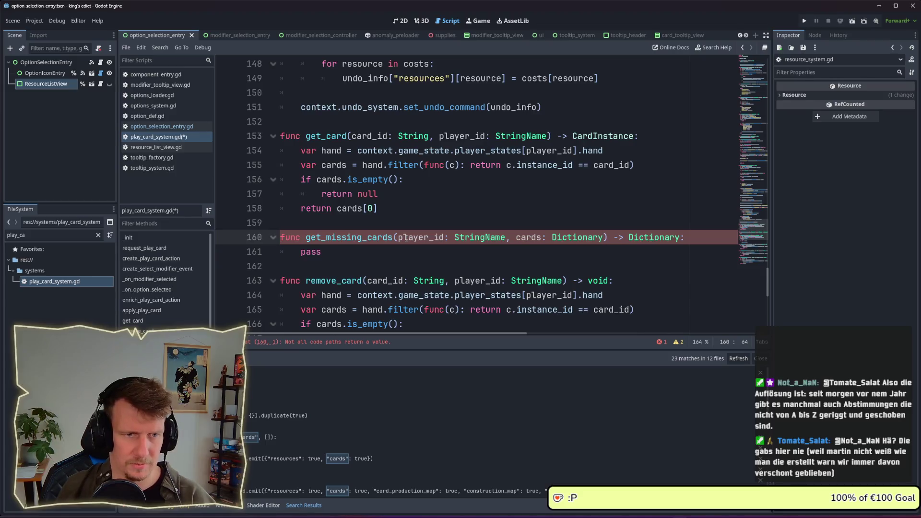
- Replace the pass body with 'var missing = {}' followed by a return line
drag(323, 252, 297, 250)
text(var missing = {)
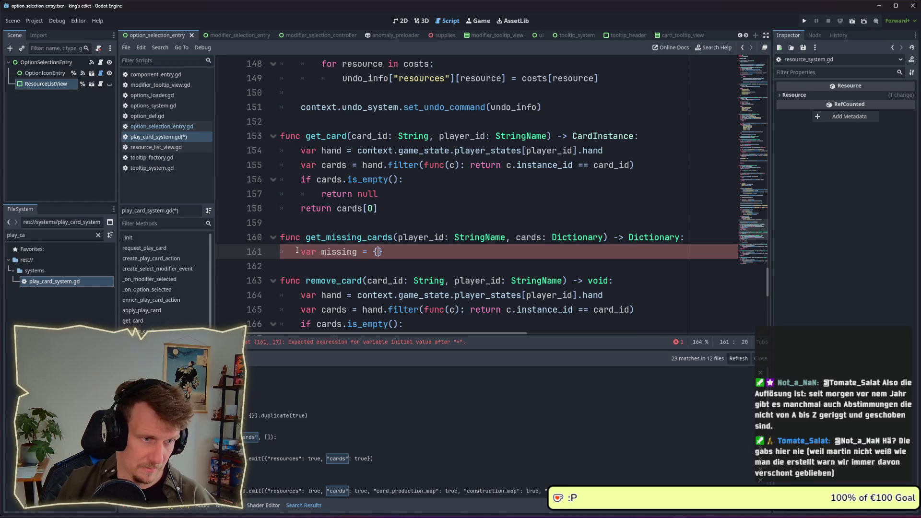
text(})
key(Return)
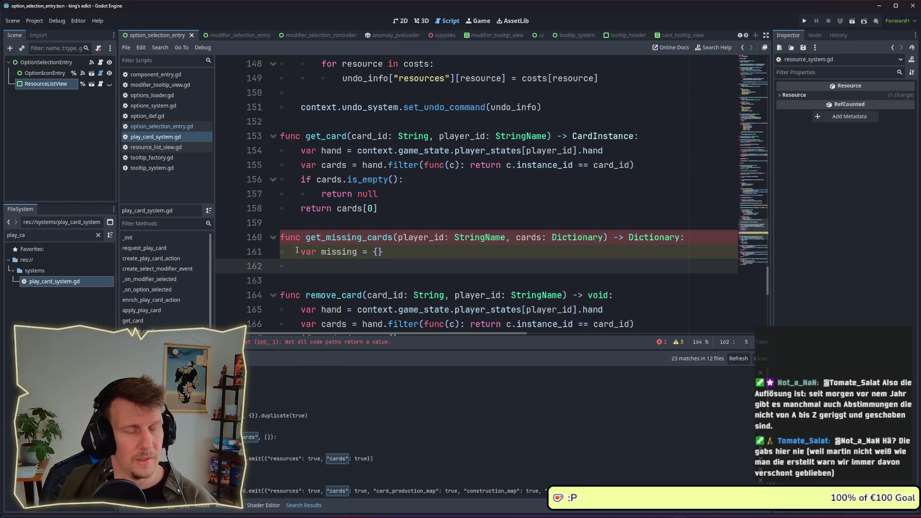
key(Return)
text(retru)
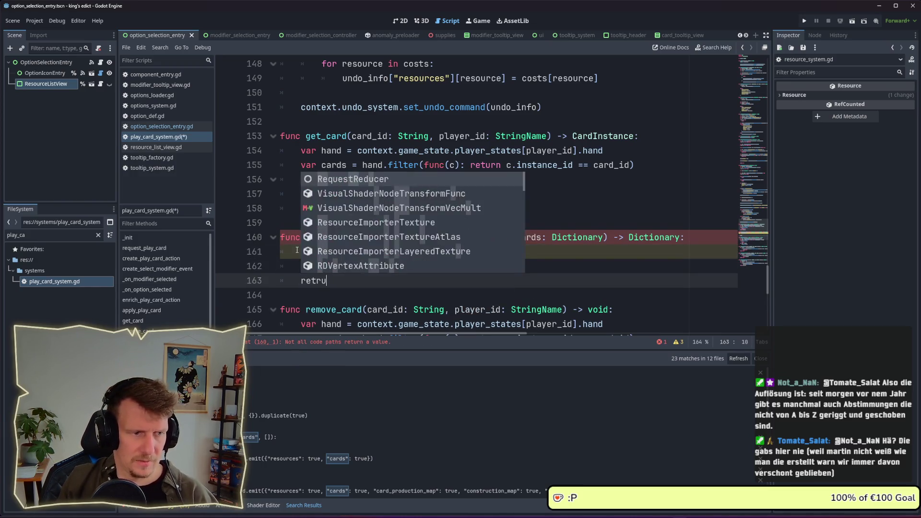
key(BackSpace)
key(BackSpace)
text(urn)
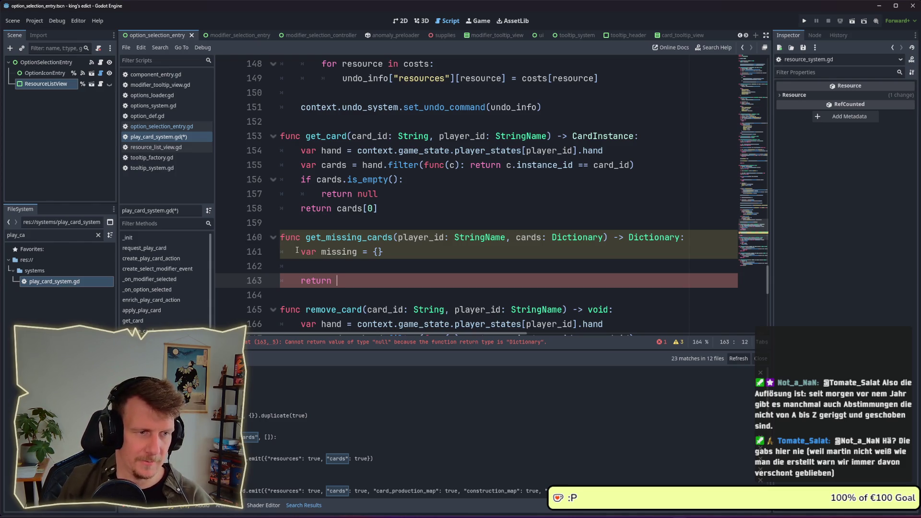
- Initialise missing with cards.duplicate(), return missing, and open blank lines before the return
click(375, 252)
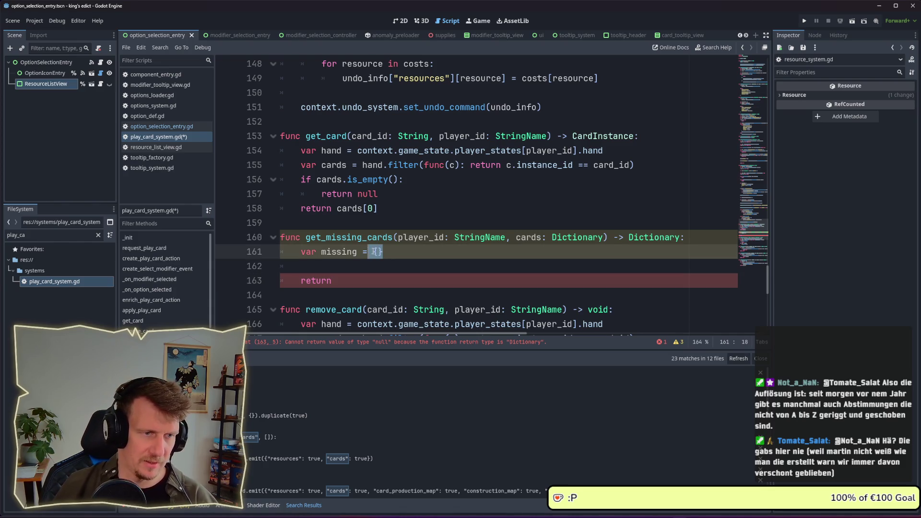
text(cards.du)
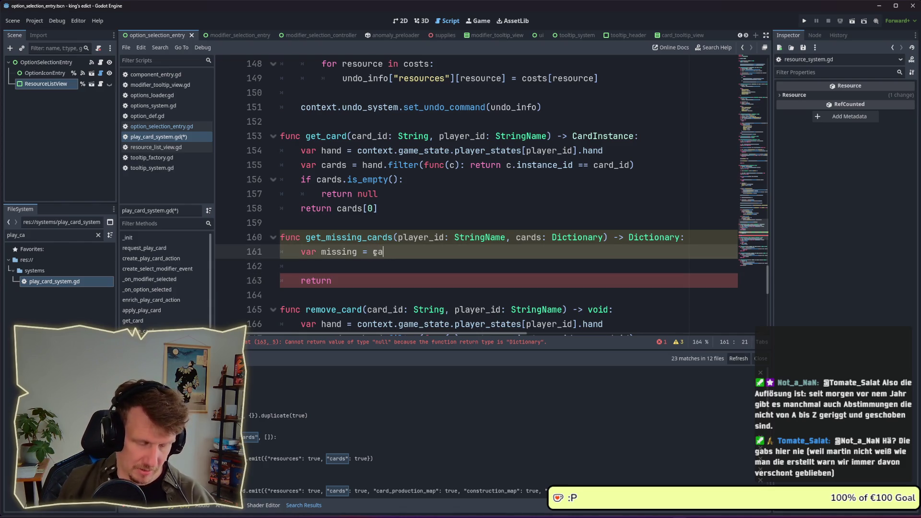
key(Return)
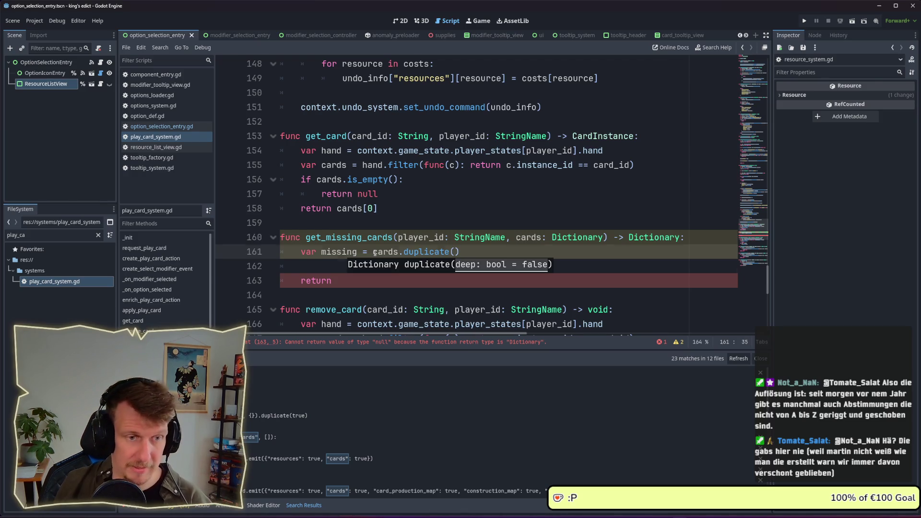
key(Down)
key(Down)
text(missing)
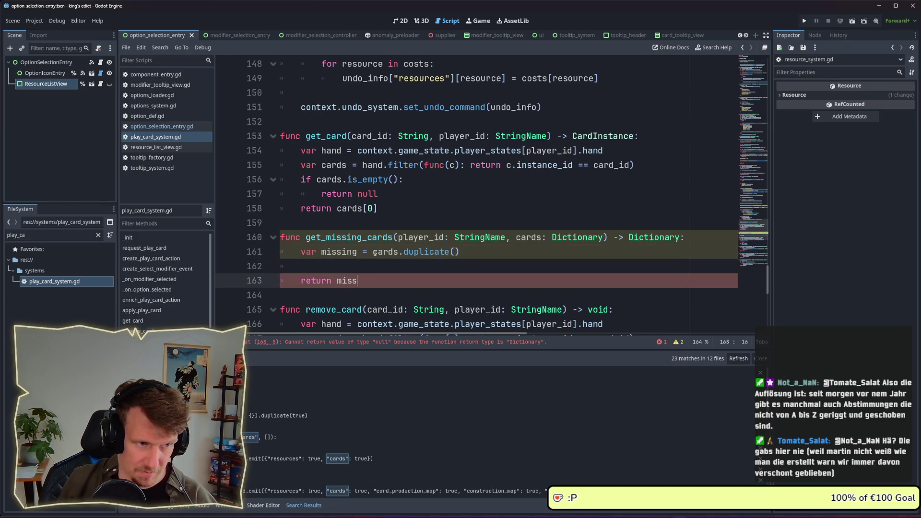
key(Escape)
key(Up)
key(Return)
key(Return)
key(Up)
scroll(375, 252, down, 3)
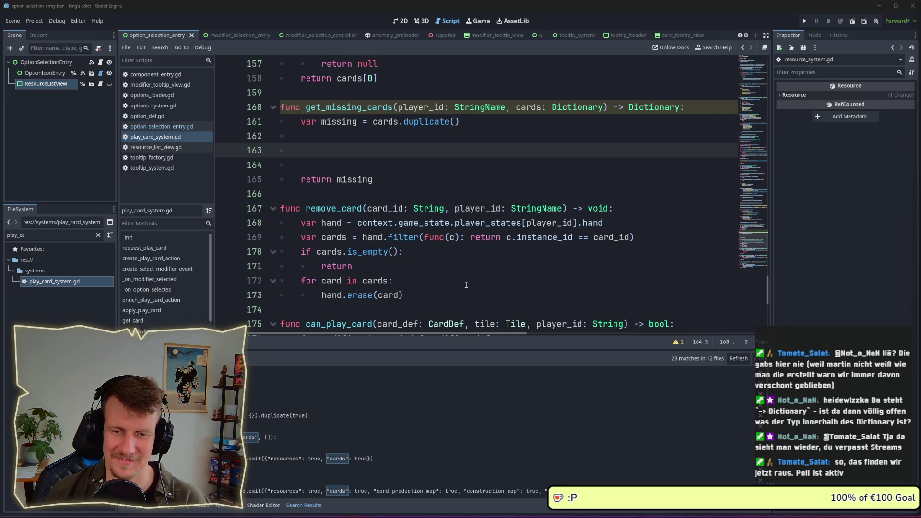
click(401, 281)
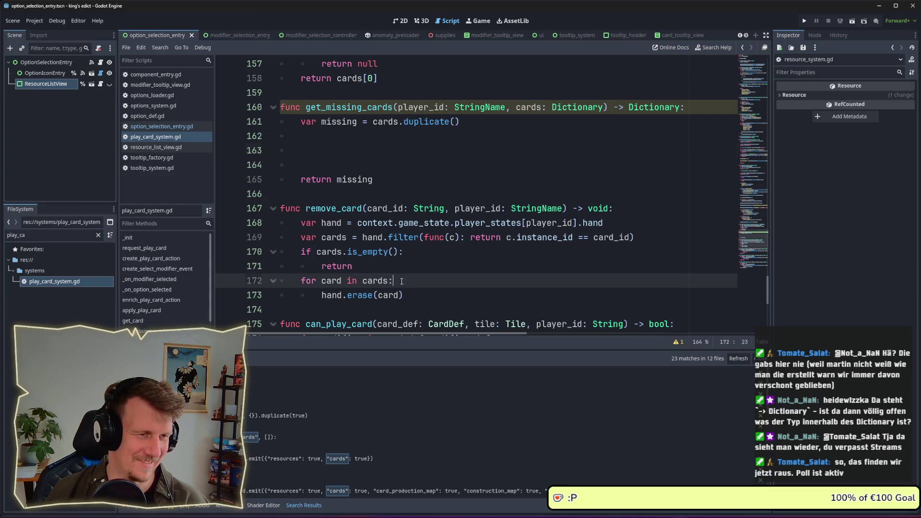
click(380, 147)
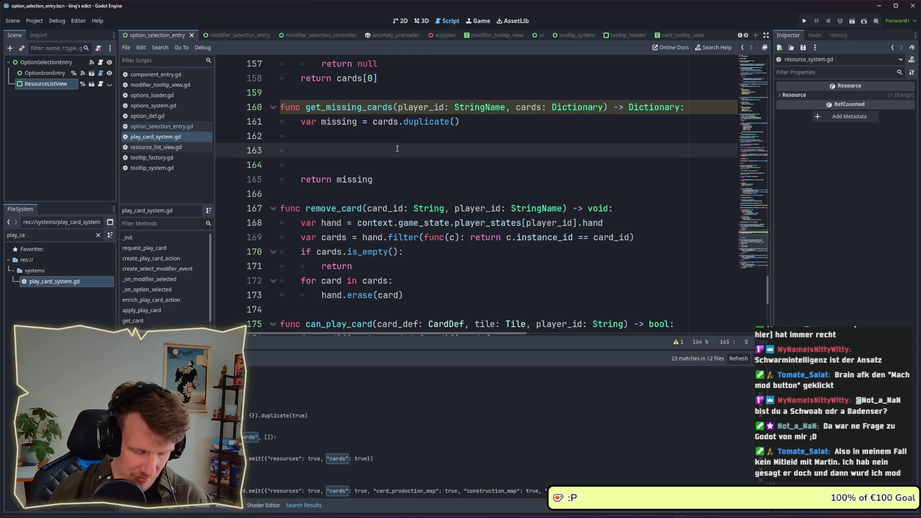
text(context.game)
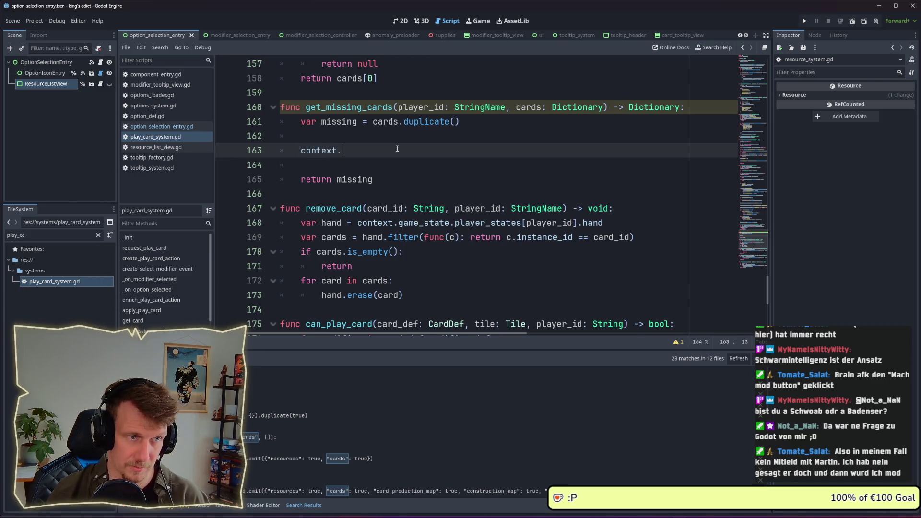
- Complete context.game_state on line 163 of get_missing_cards
key(Return)
text(.ha)
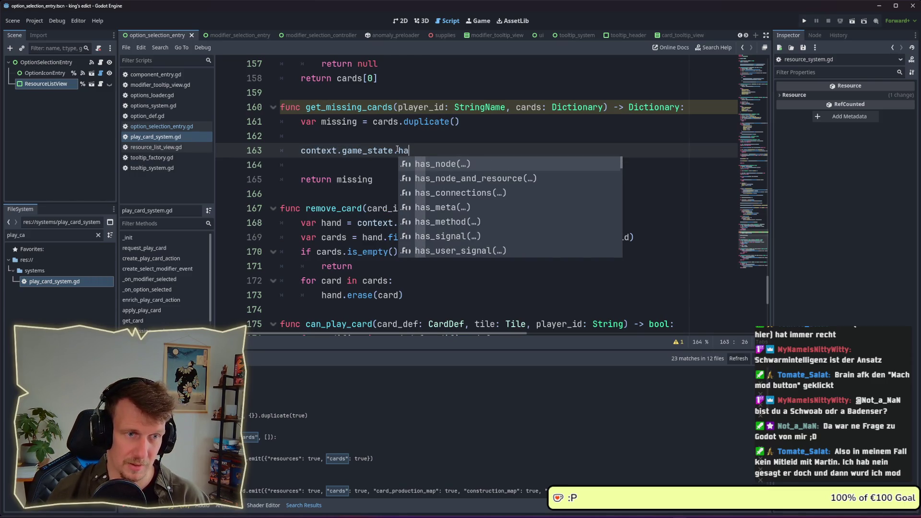
key(BackSpace)
key(BackSpace)
- Follow game_state through GameState into player_state.gd and open a new line after completed_turn
ctrl+click(382, 149)
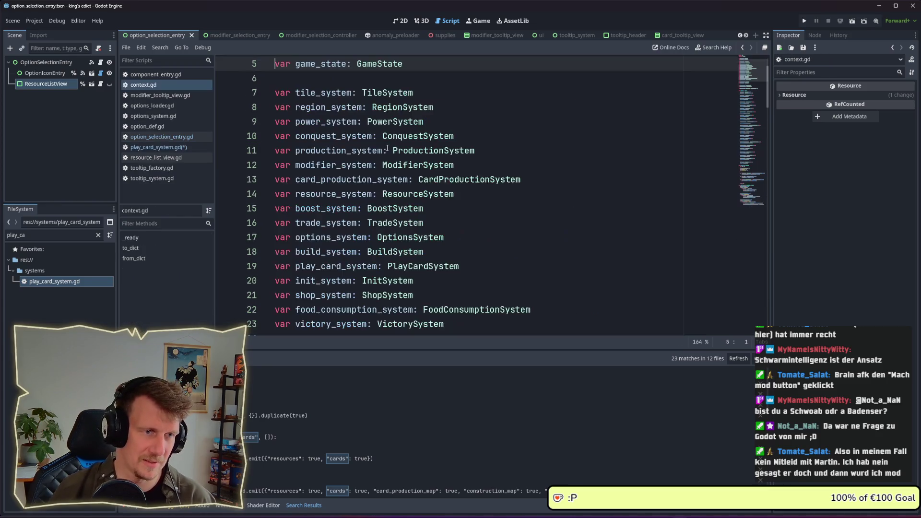
ctrl+click(381, 65)
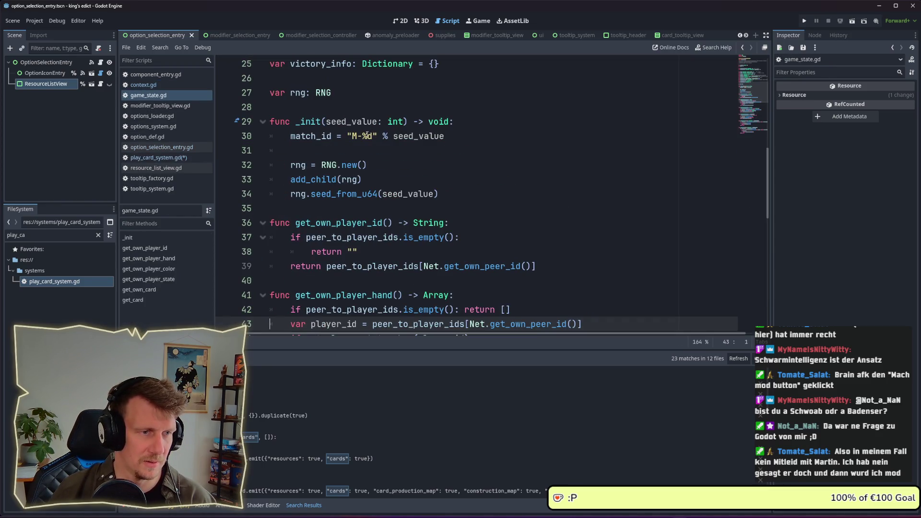
scroll(336, 144, down, 5)
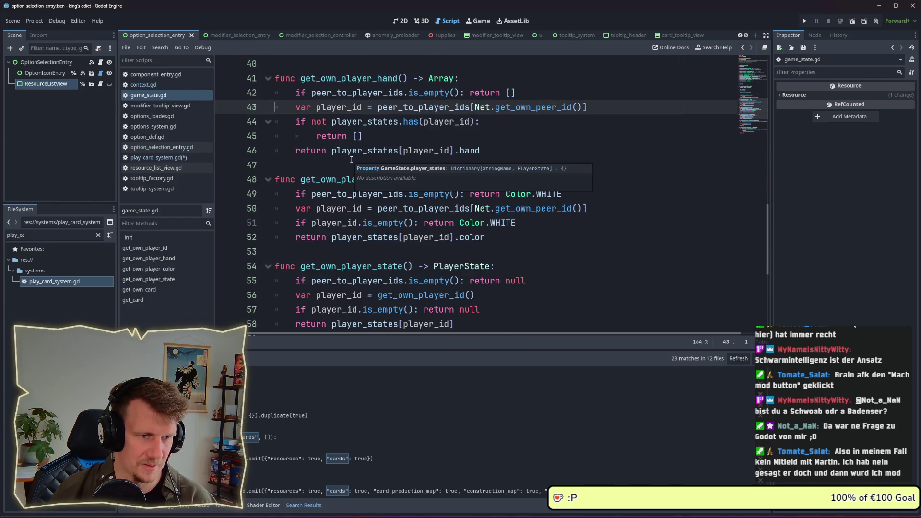
ctrl+click(463, 266)
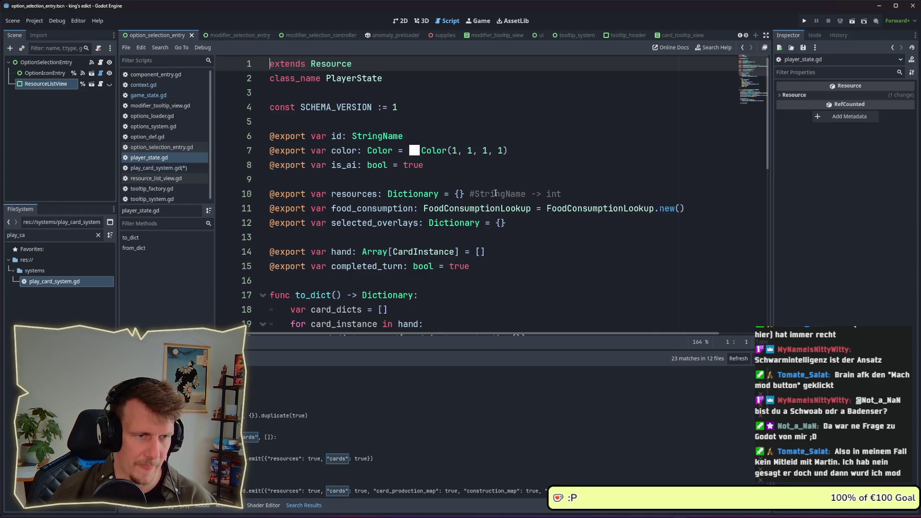
scroll(432, 181, down, 2)
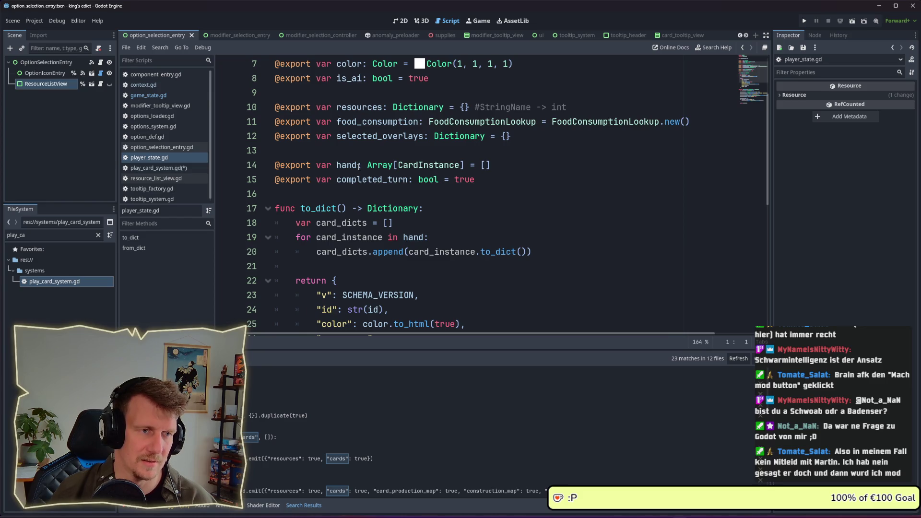
scroll(359, 167, down, 7)
scroll(359, 167, up, 4)
scroll(359, 167, up, 4)
click(364, 238)
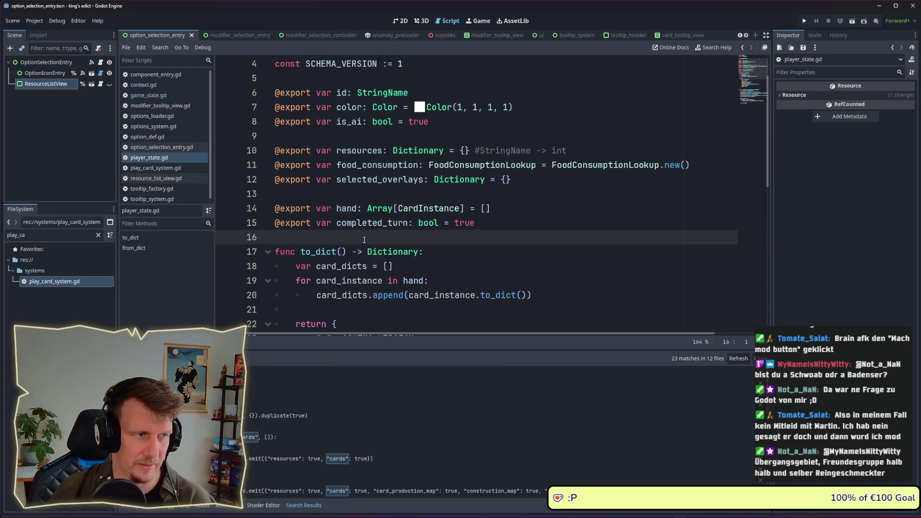
key(Return)
key(Return)
- Write func get_cards_counted() -> Dictionary: with body 'return {}' in player_state.gd and save
key(Up)
text(f)
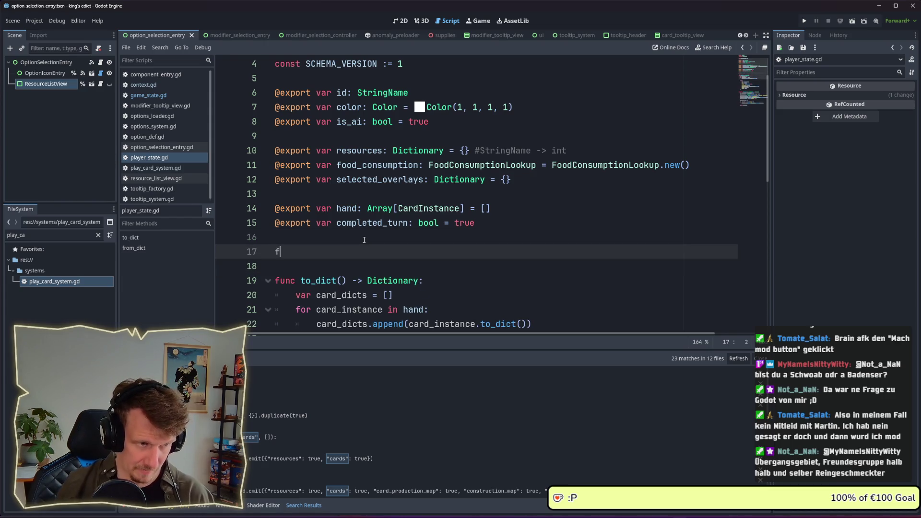
text(unc get_g)
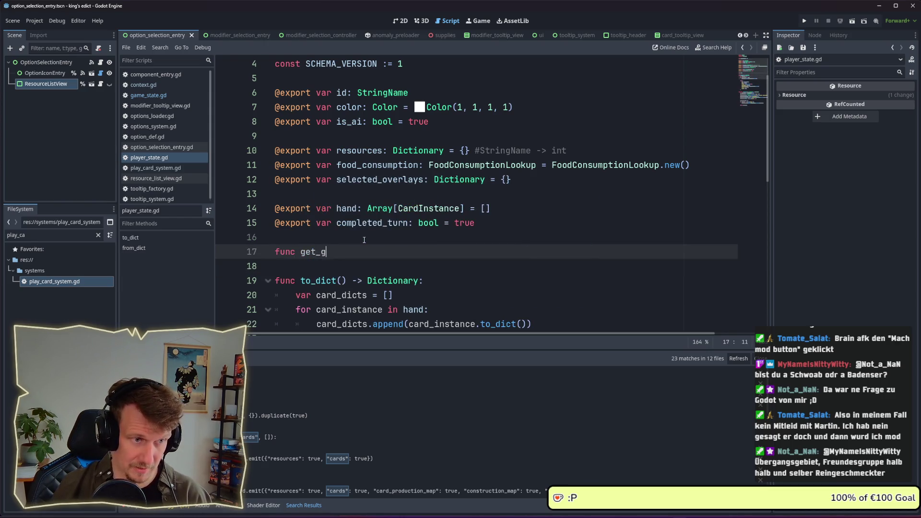
key(BackSpace)
text(card_)
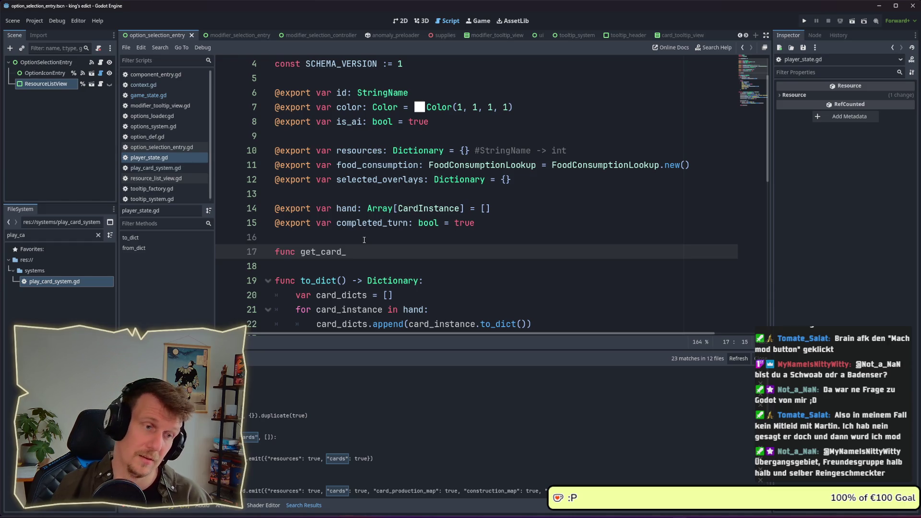
text(c)
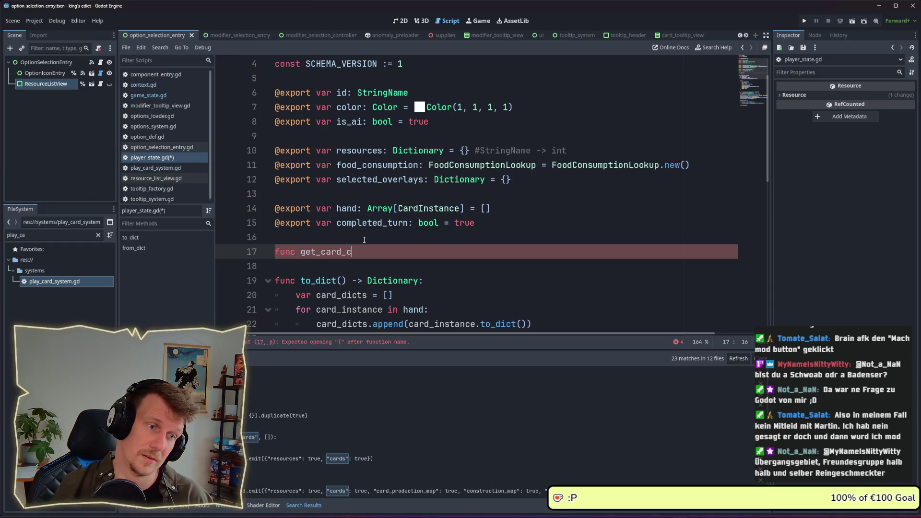
key(BackSpace)
key(BackSpace)
text(s_)
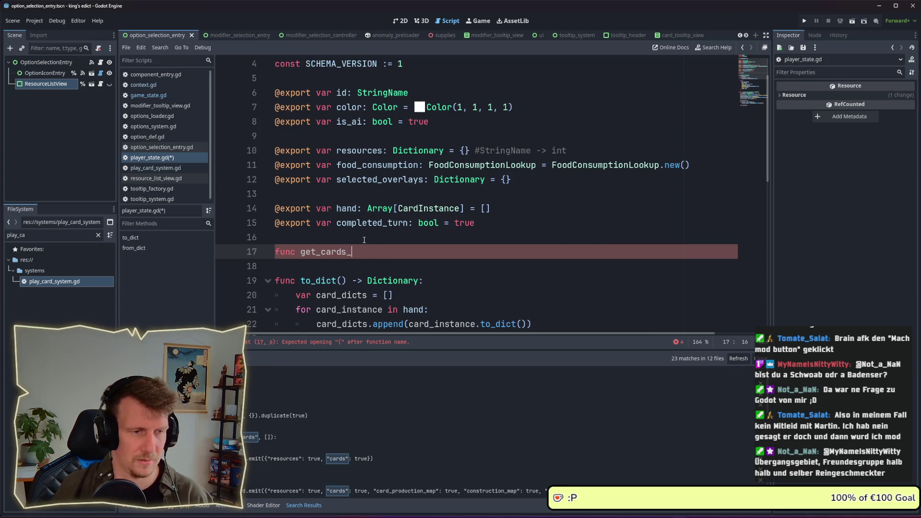
text(counted)
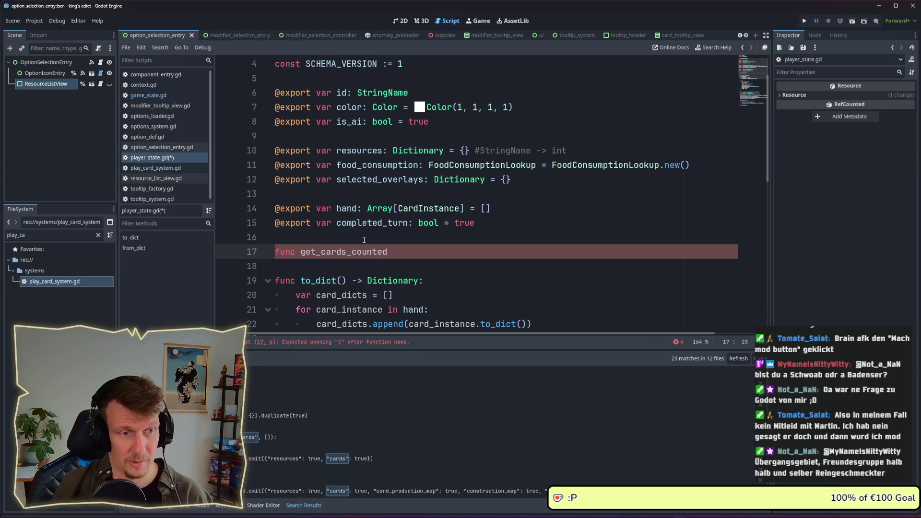
text(() -> Dic)
key(Return)
text(:)
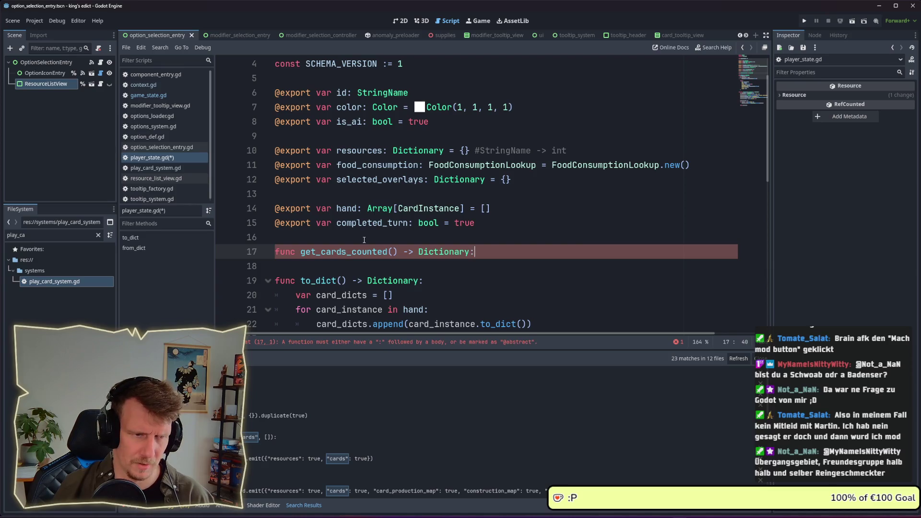
key(Return)
text(reutn)
key(BackSpace)
key(BackSpace)
key(BackSpace)
text(turn )
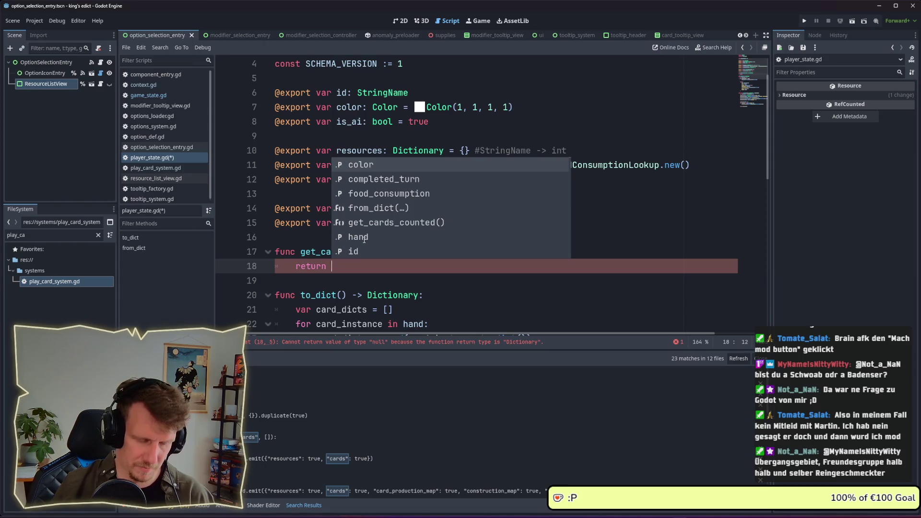
text({)
key(ctrl+s)
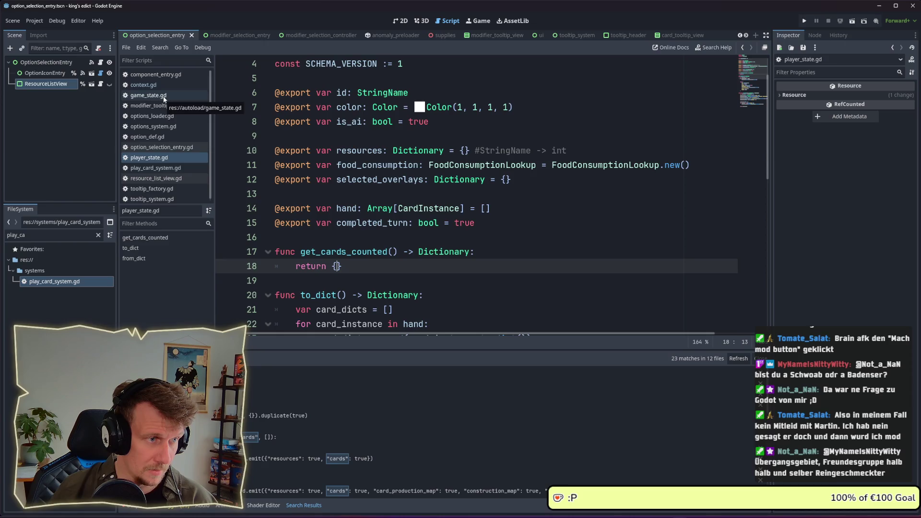
click(158, 147)
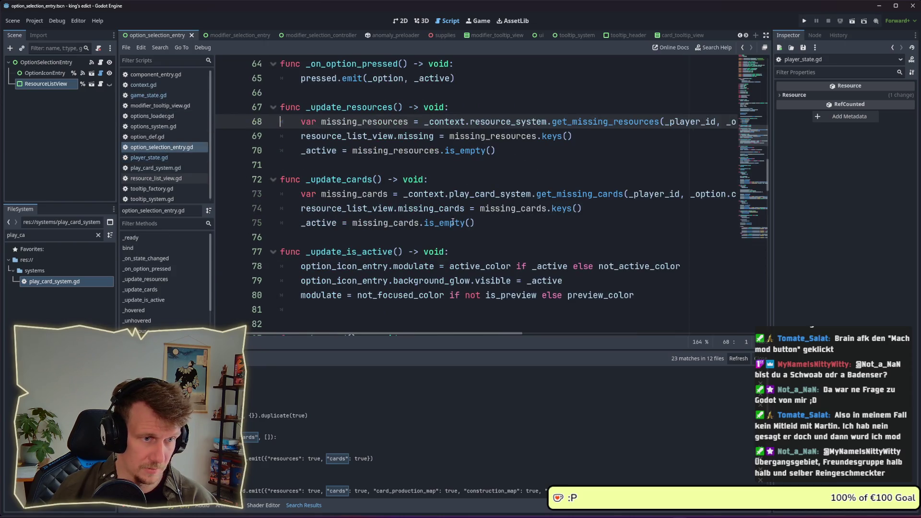
- Extend line 163 to context.game_state.player_states[player_id].get_cards_counted() and save
ctrl+click(550, 197)
click(429, 240)
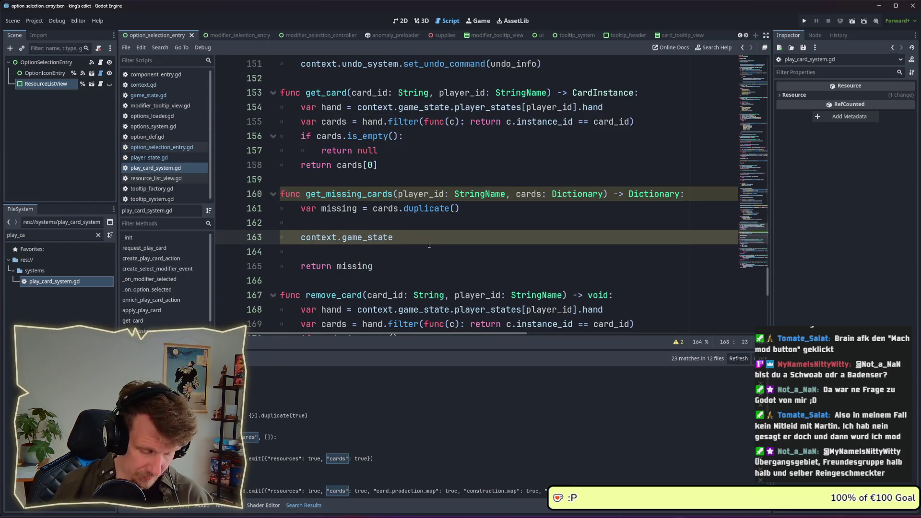
text(.get)
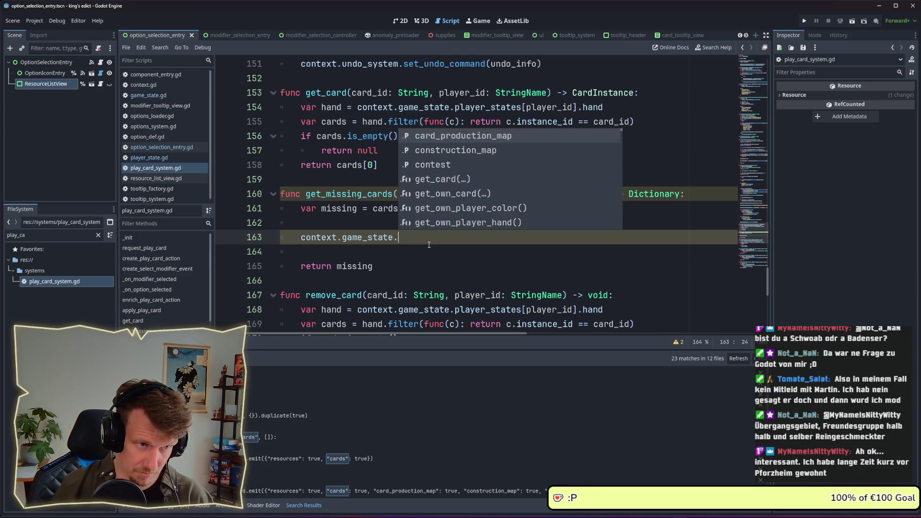
key(BackSpace)
key(BackSpace)
key(BackSpace)
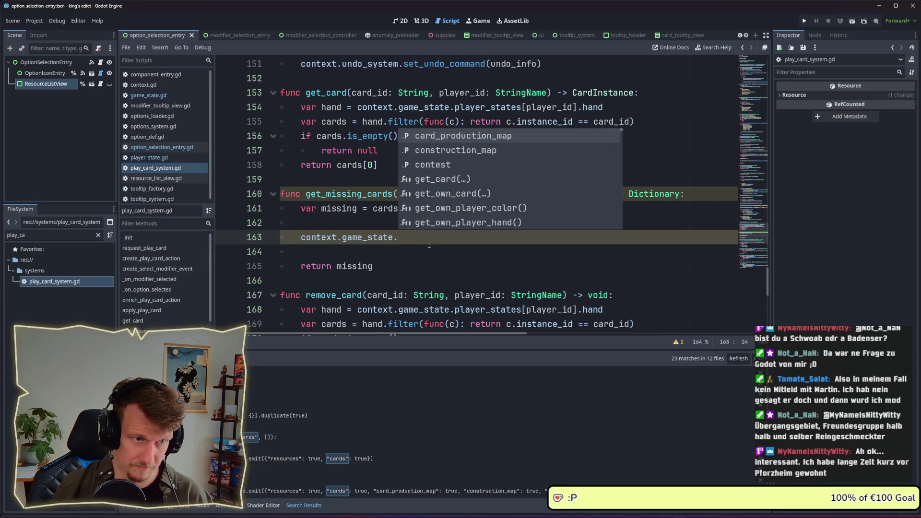
text(pla)
key(Return)
text([player_Id)
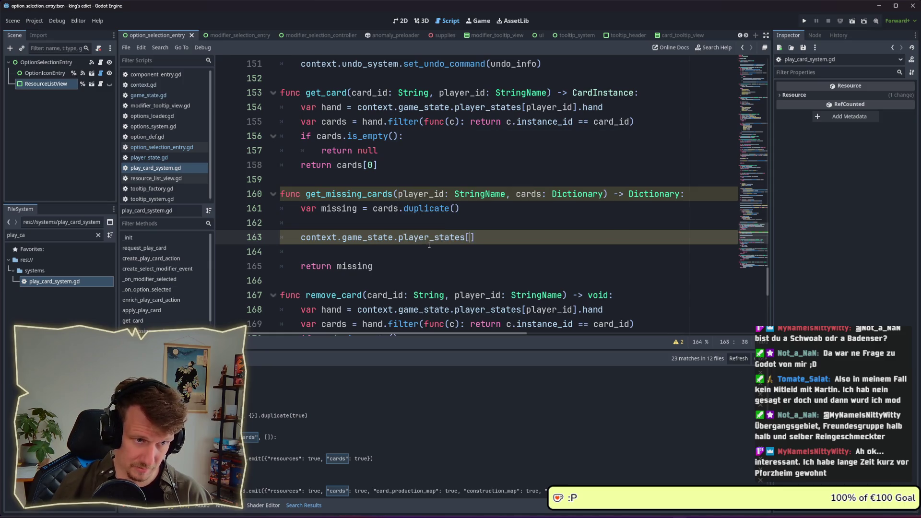
key(BackSpace)
key(BackSpace)
text(id)
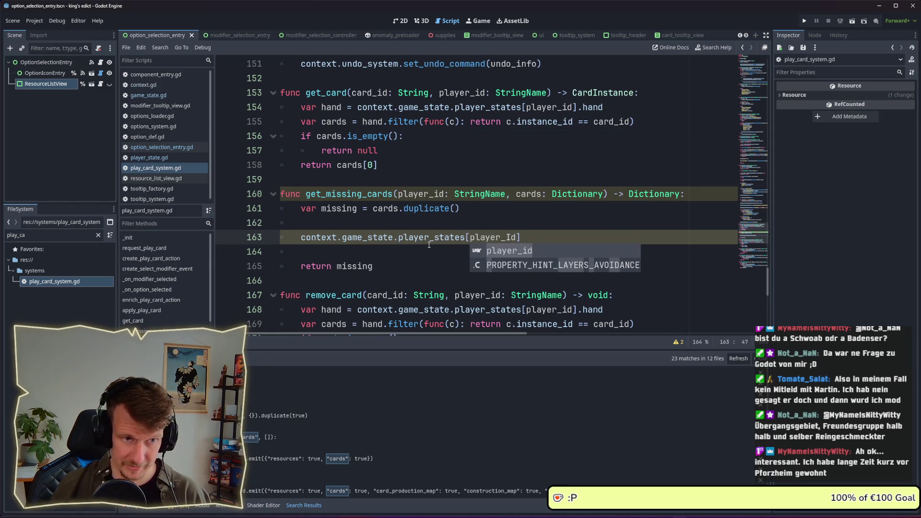
text(].)
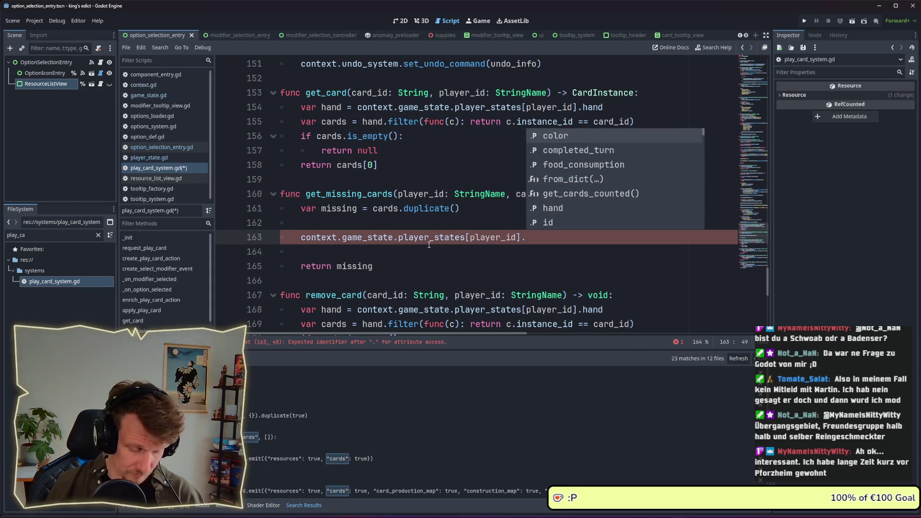
text(get)
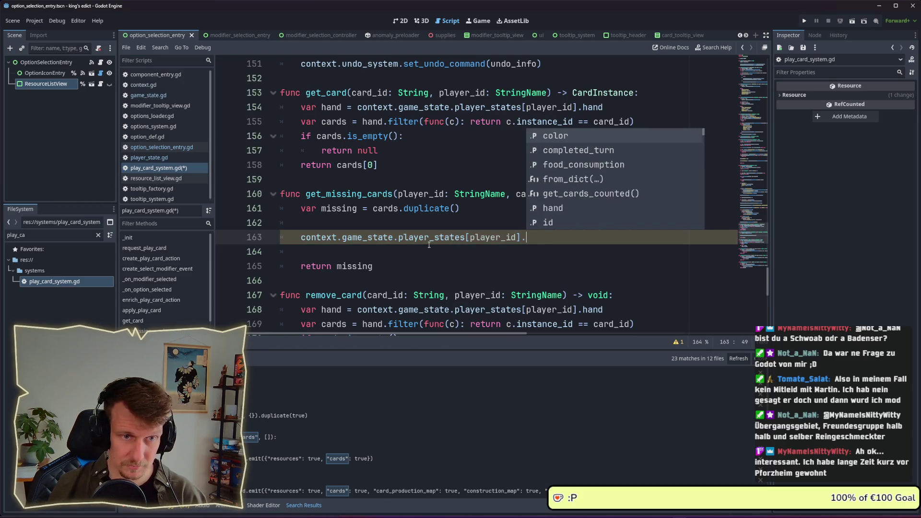
key(Return)
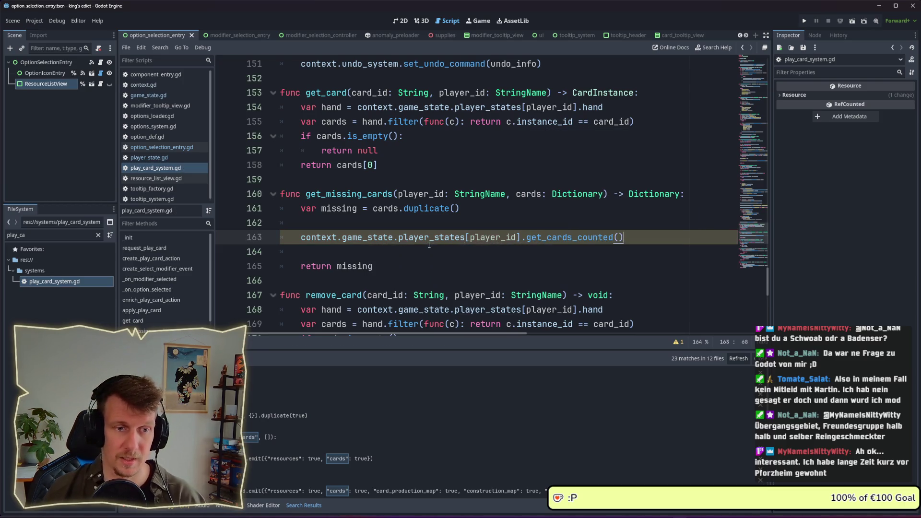
key(ctrl+s)
- Assign that expression to a new variable, 'var player_cards ='
click(304, 238)
text(var play)
key(BackSpace)
key(BackSpace)
key(BackSpace)
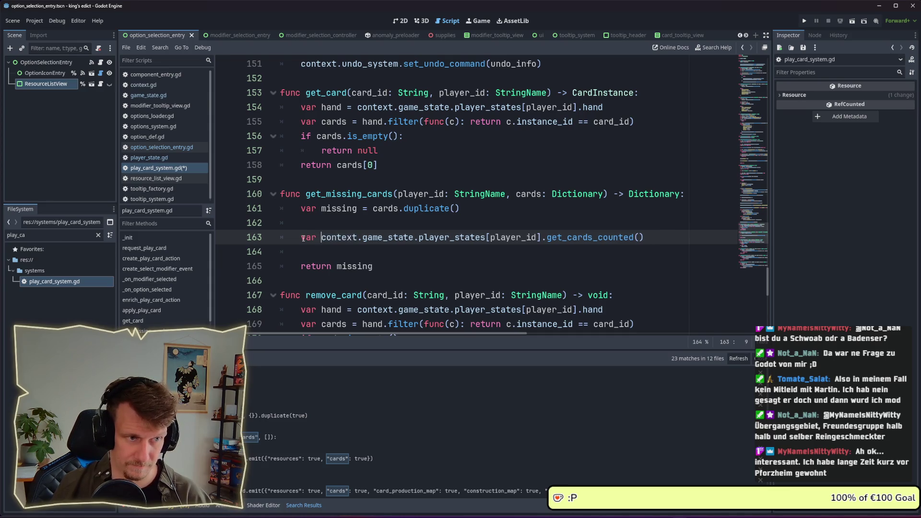
text(player_ca)
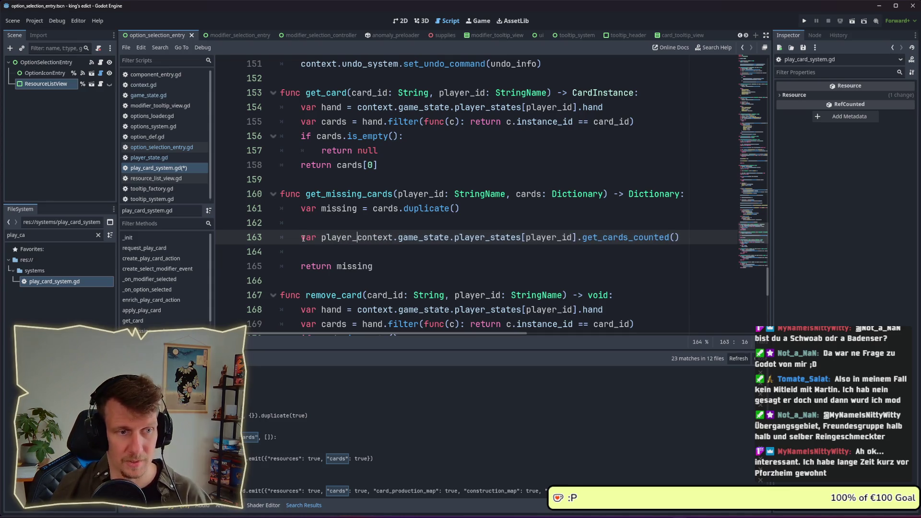
text(rds =)
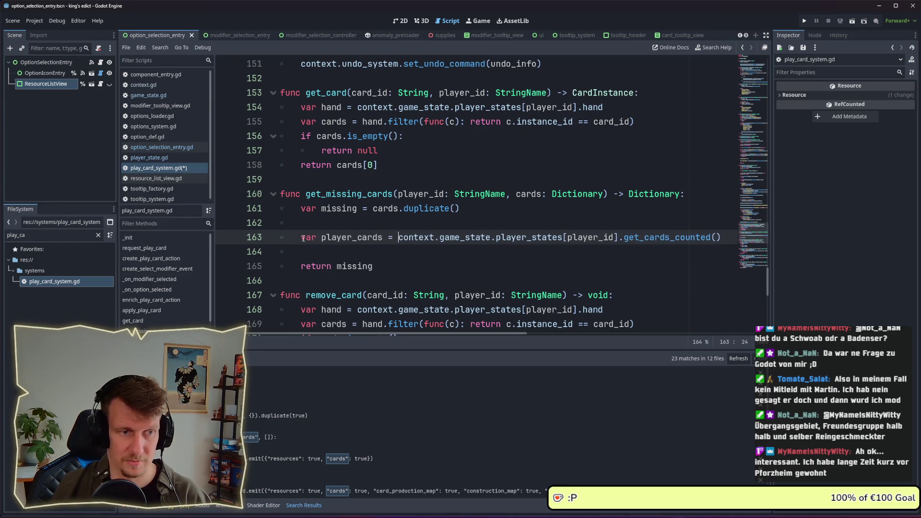
key(Escape)
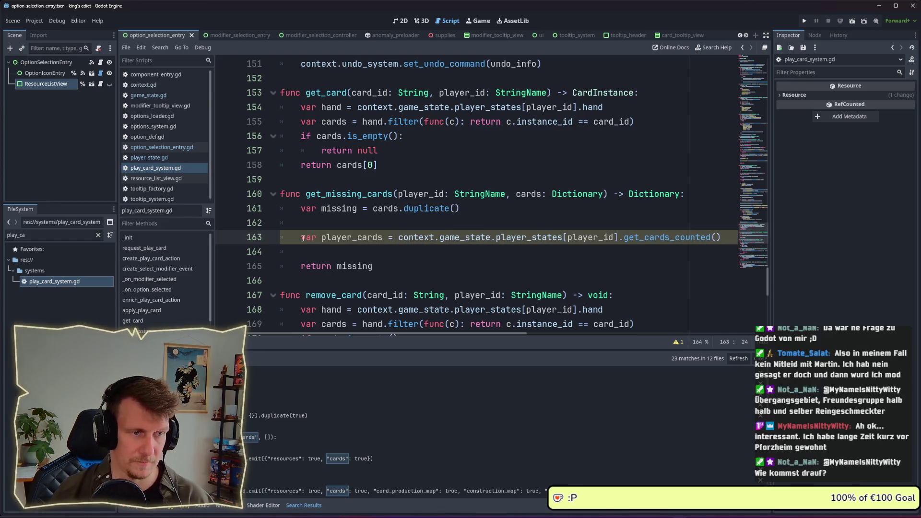
- Below line 163, start a 'for card in player_cards:' loop with an 'if missing.has(card)' check
key(Down)
key(Return)
key(Return)
key(Up)
text(for play)
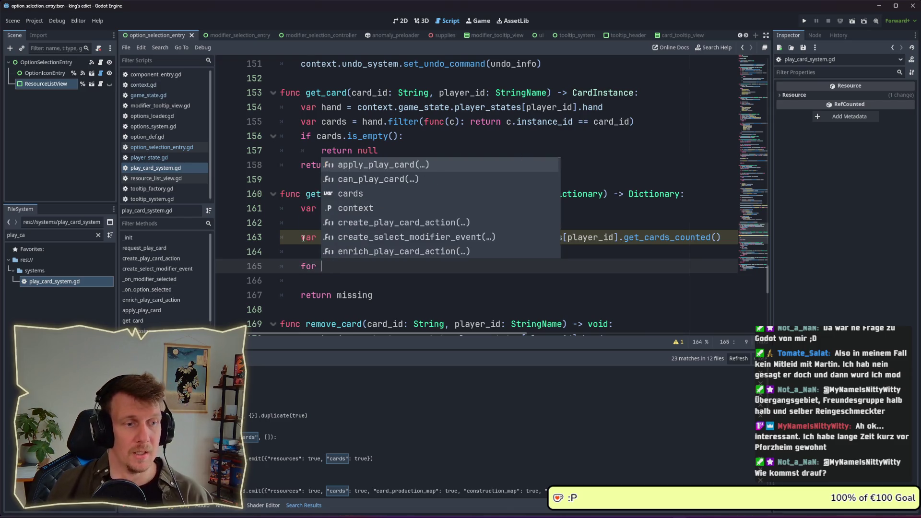
key(Return)
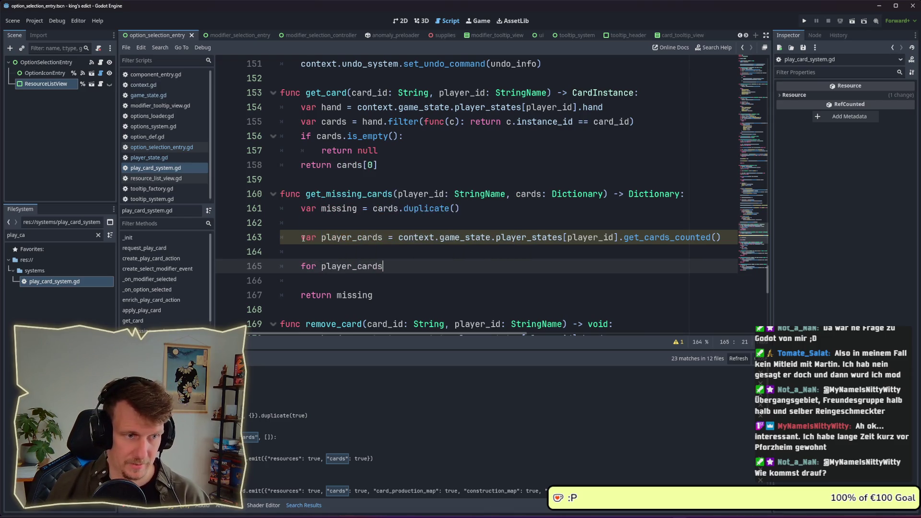
key(ctrl+BackSpace)
text(card in player_cards:)
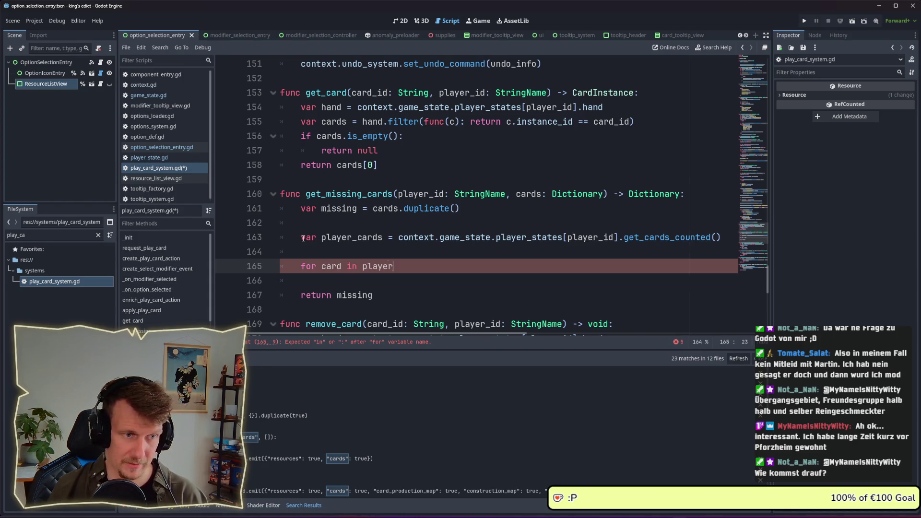
key(Return)
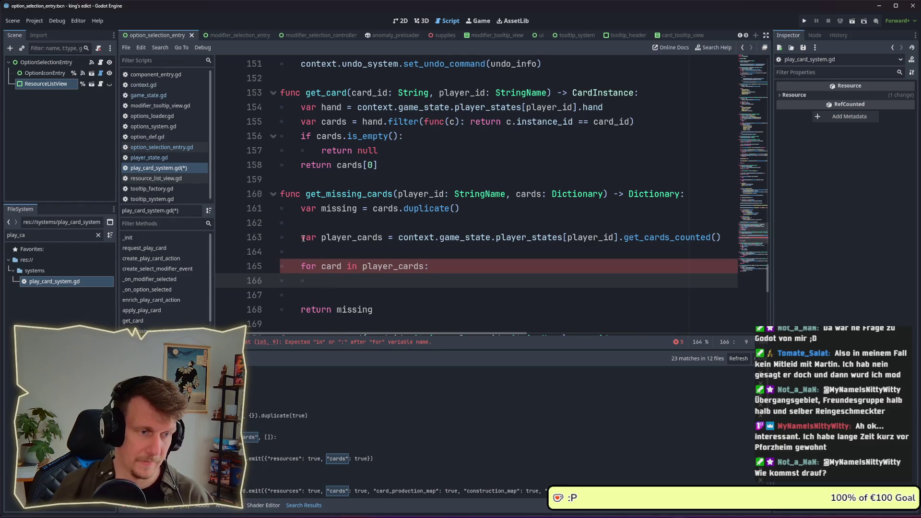
text(m)
key(BackSpace)
text(if missing)
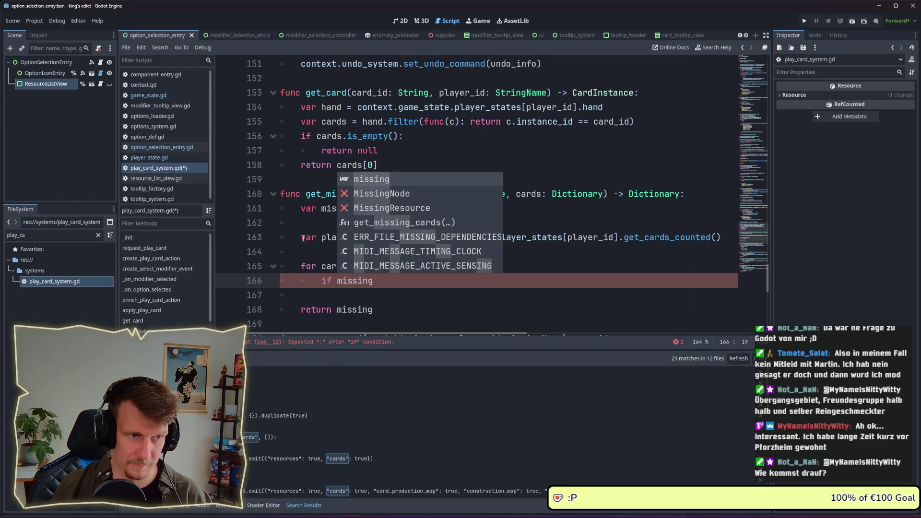
text(.has()
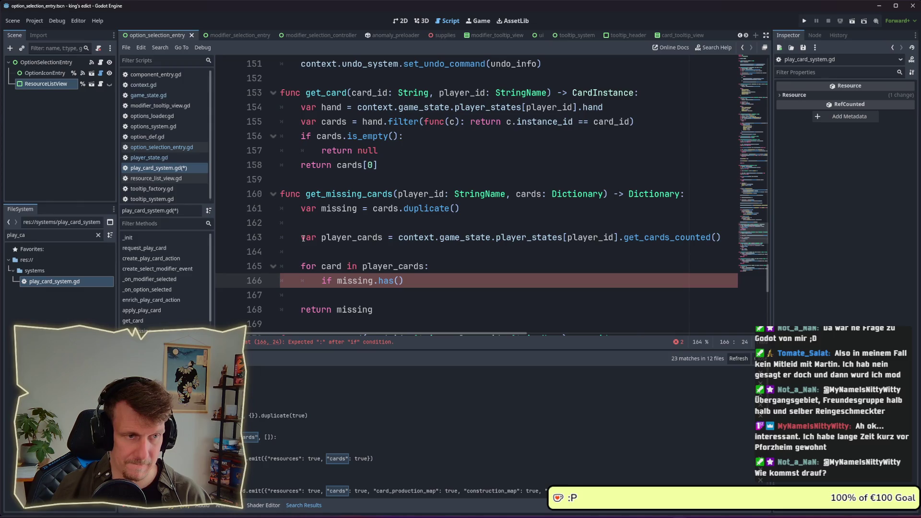
key(Left)
key(Left)
key(Left)
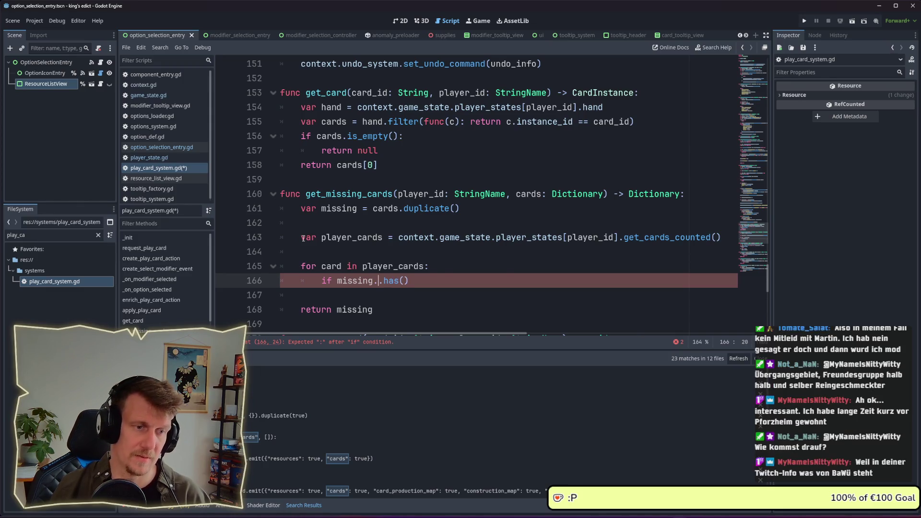
text(.)
key(BackSpace)
key(Right)
key(Right)
key(Right)
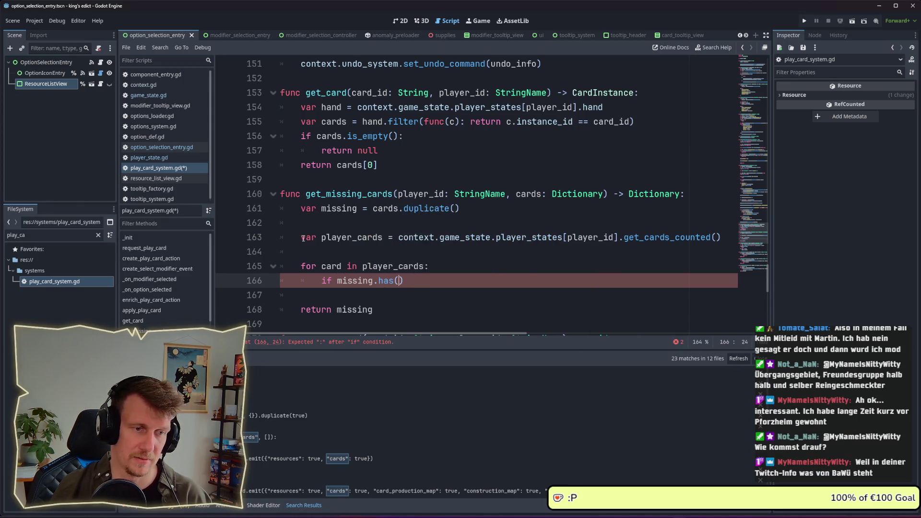
text(card)
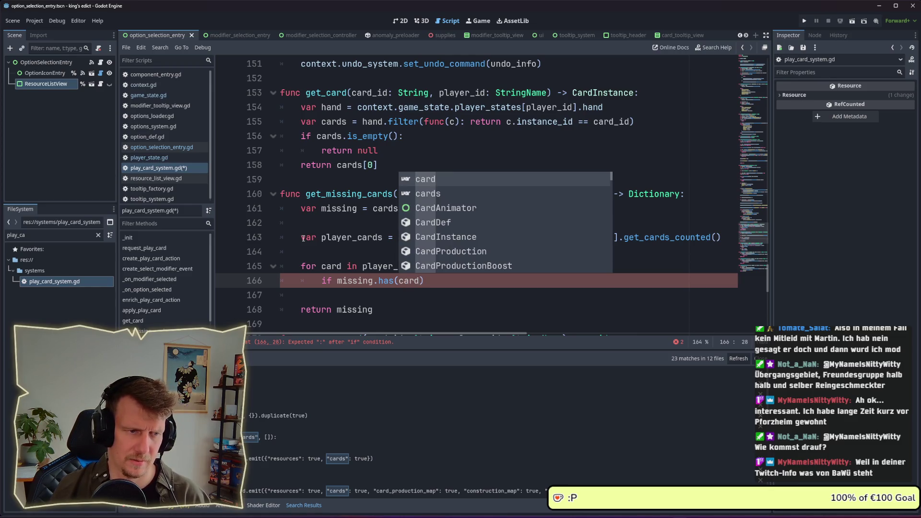
key(Escape)
- Make the loop iterate player_cards.key() as card_id and finish the 'if missing.has(card_id):' condition
key(Up)
text(key())
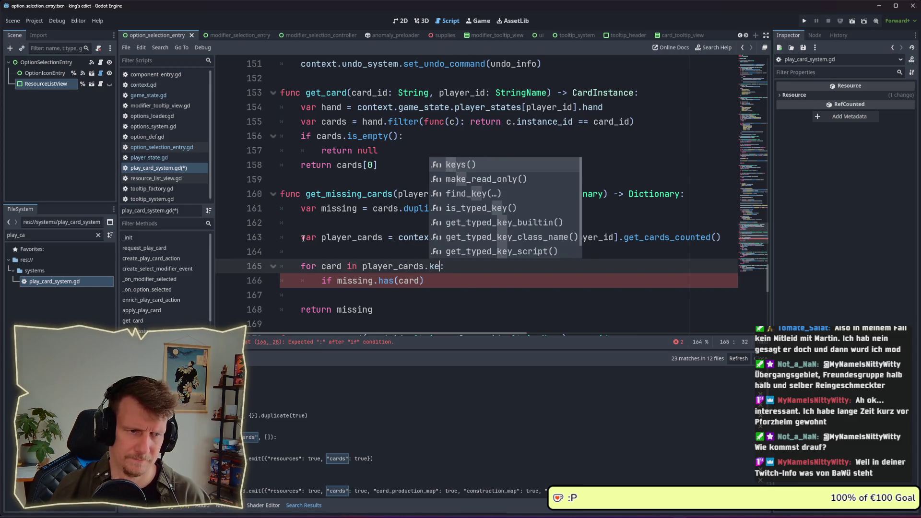
key(ctrl+Left)
key(ctrl+Left)
key(ctrl+Left)
key(Left)
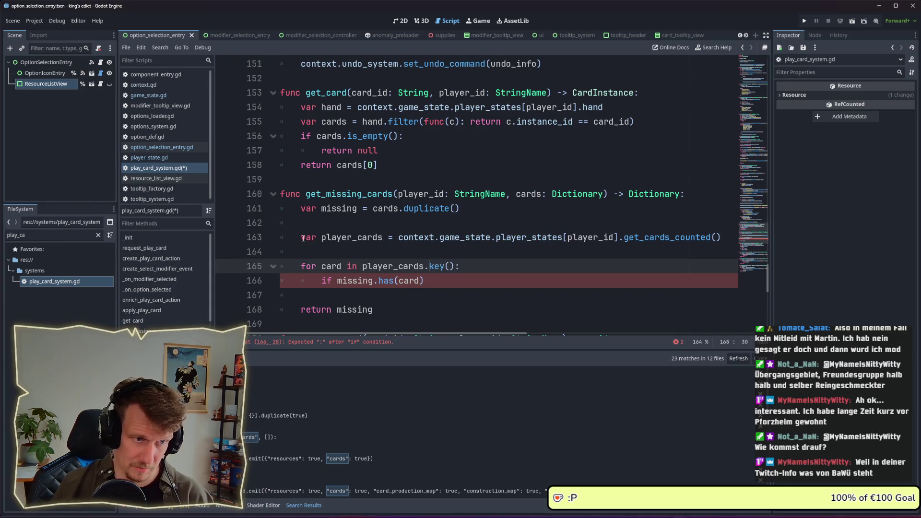
text(_id)
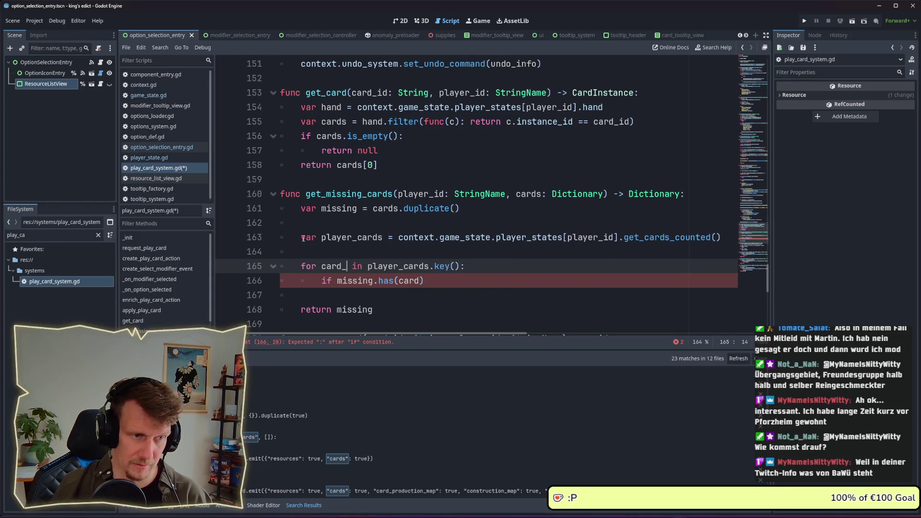
key(Down)
key(End)
key(Left)
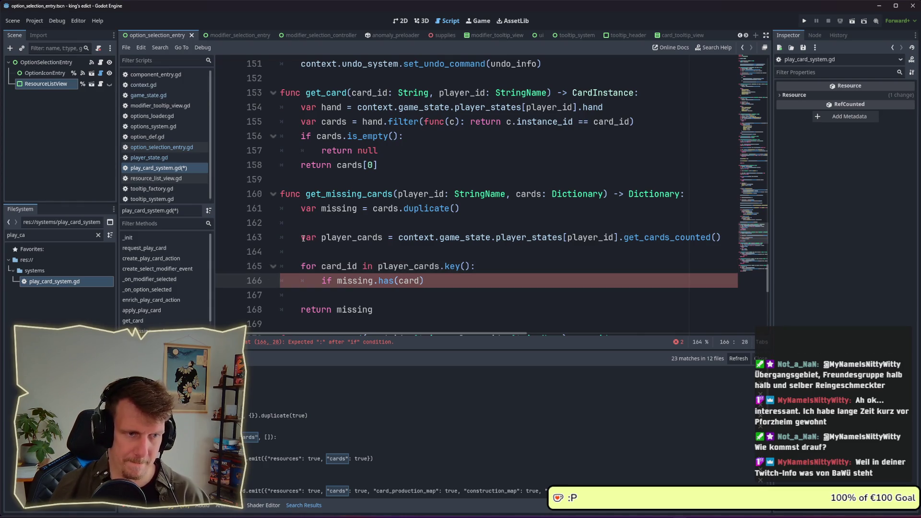
text(_)
key(Escape)
text(id)
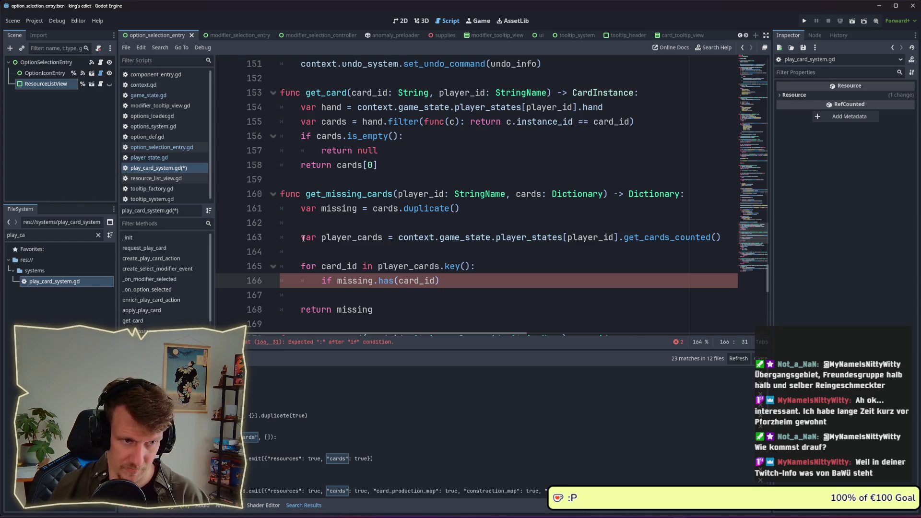
key(End)
text(:)
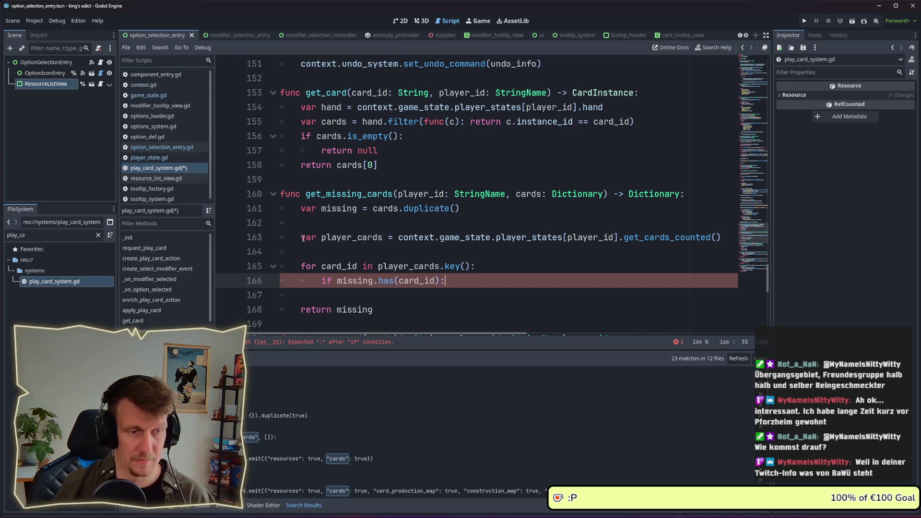
- Inside the check, subtract player_cards[card_id] from missing[card_id]
key(Return)
text(missing[)
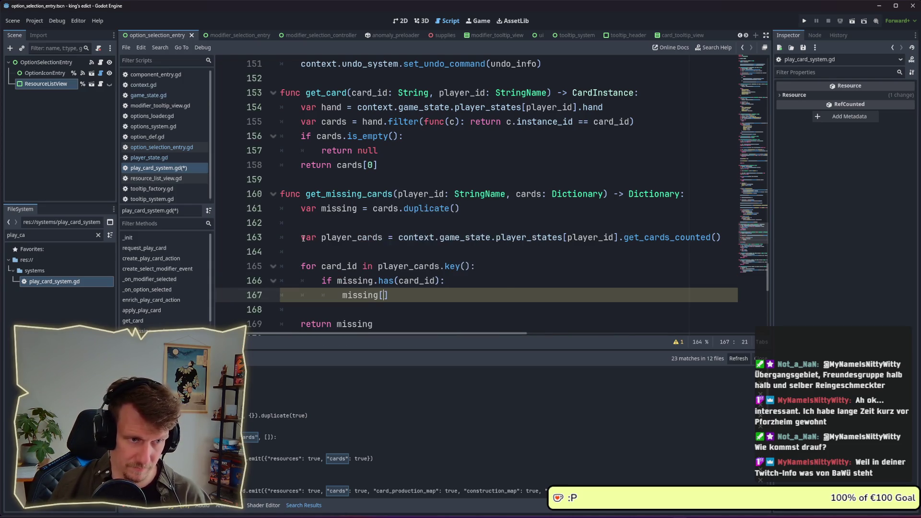
text(cards)
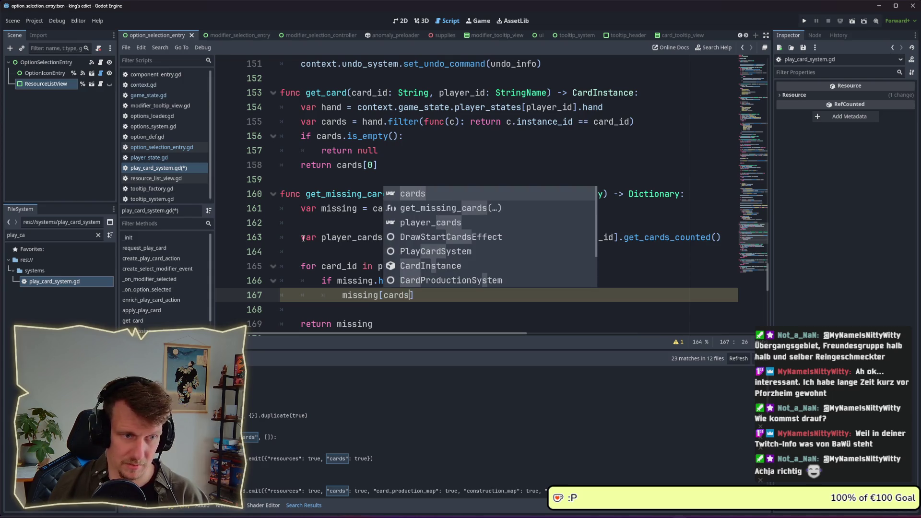
key(BackSpace)
text(_id])
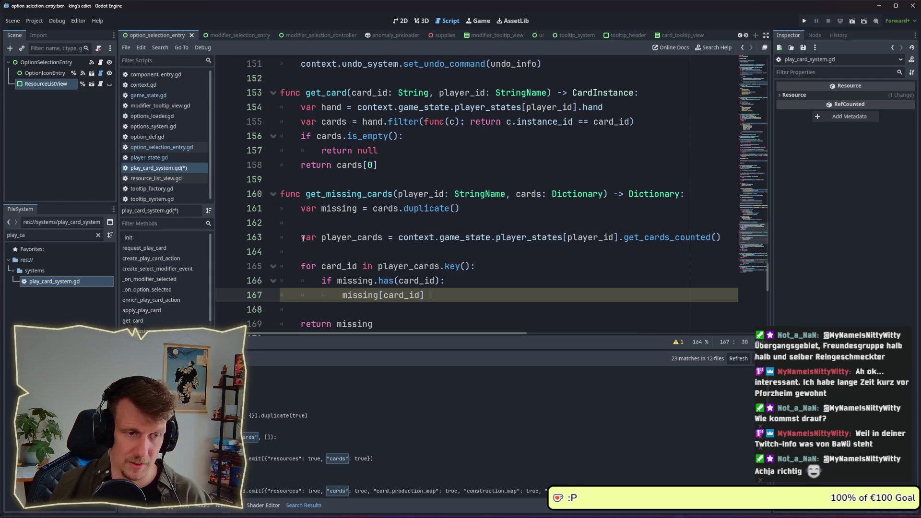
text( -= )
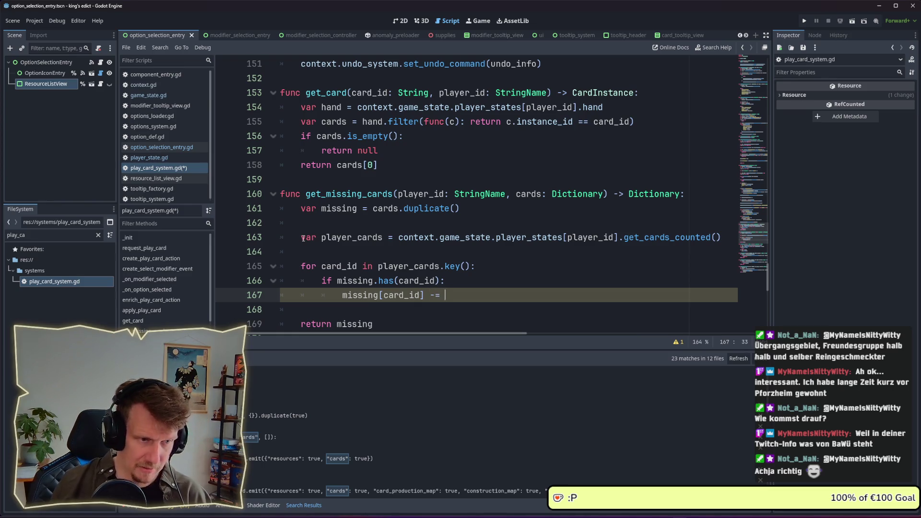
text(player_c)
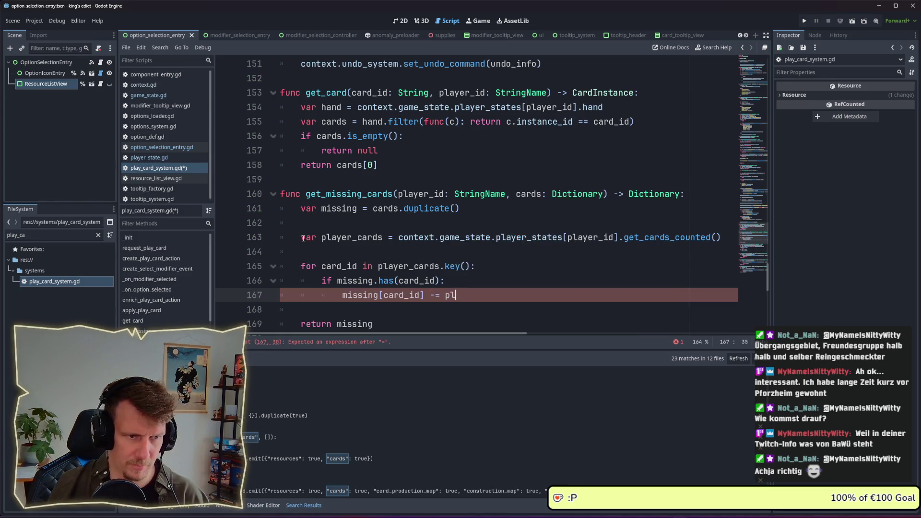
key(Return)
text(.)
key(BackSpace)
text([card)
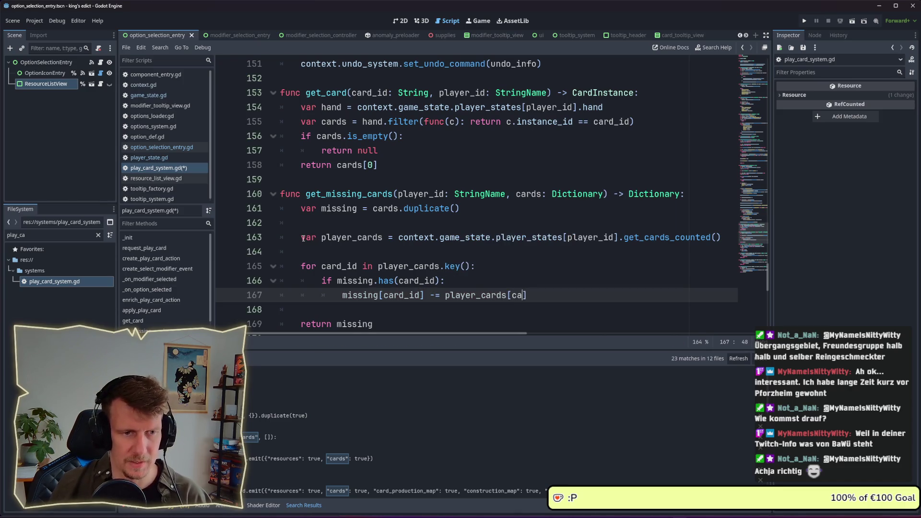
text(_)
key(Return)
key(Right)
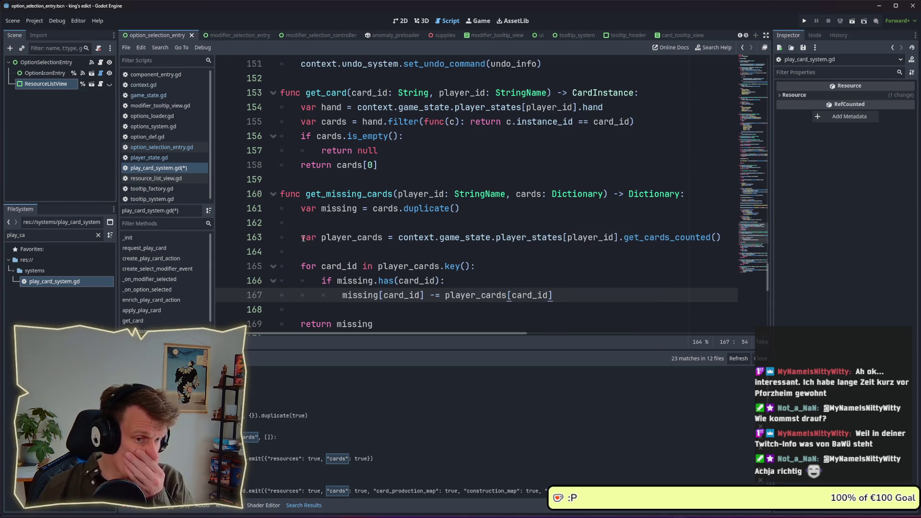
- Add 'if missing[card_id] >= 0:' that calls missing.erase(card_id)
key(Return)
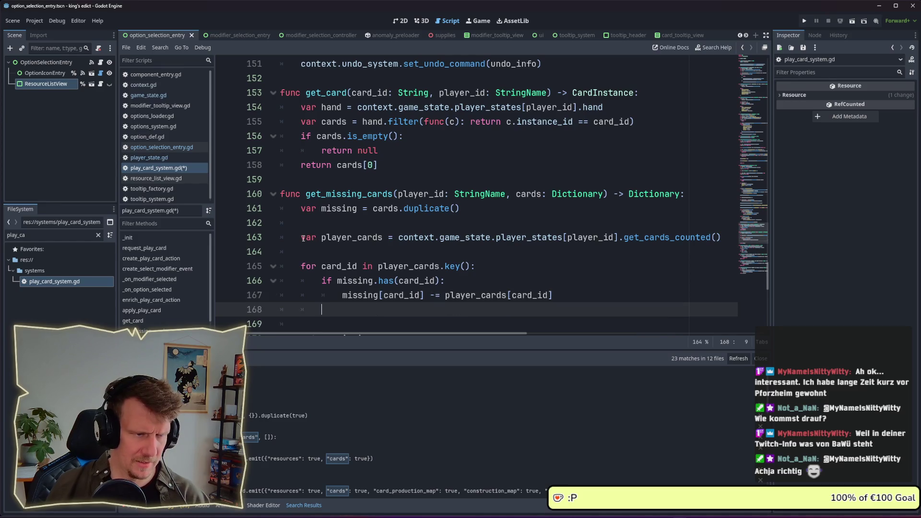
text(if mis)
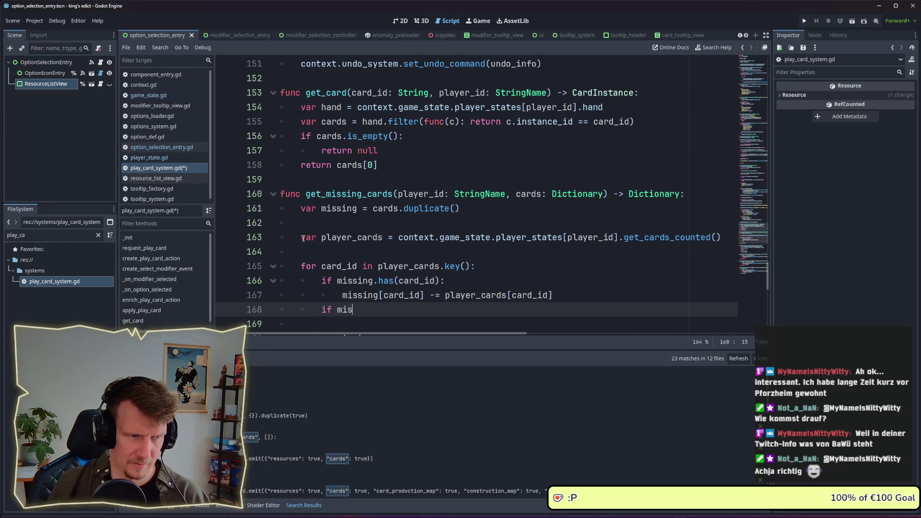
text(sing[ca)
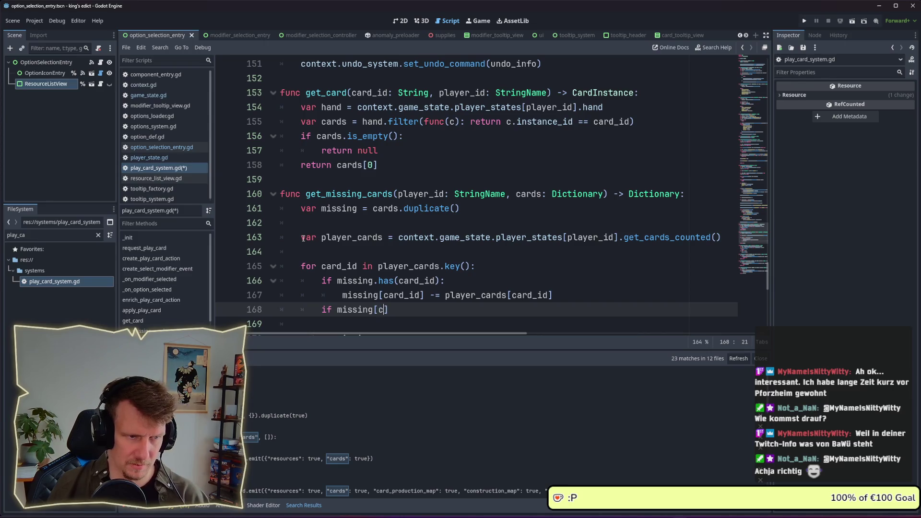
key(Down)
key(Return)
text(] >= 0:)
key(Return)
text(missing.re)
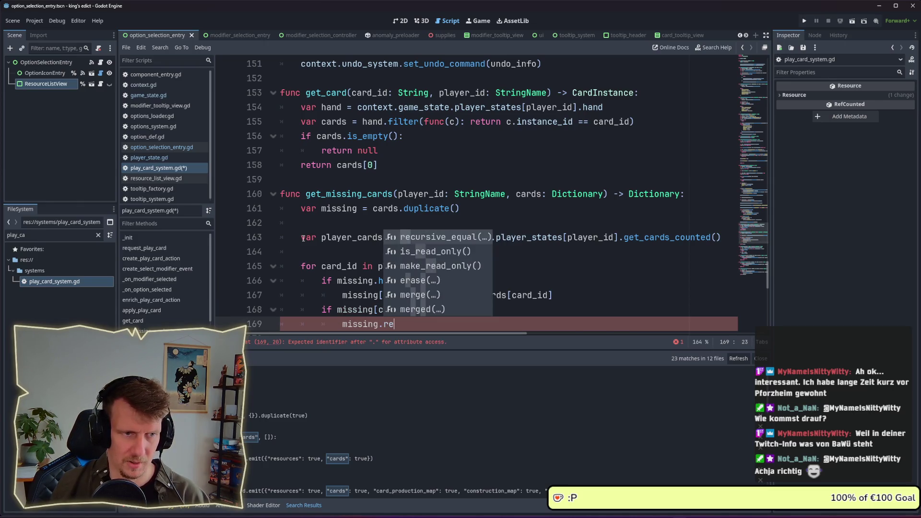
key(BackSpace)
key(BackSpace)
text(e)
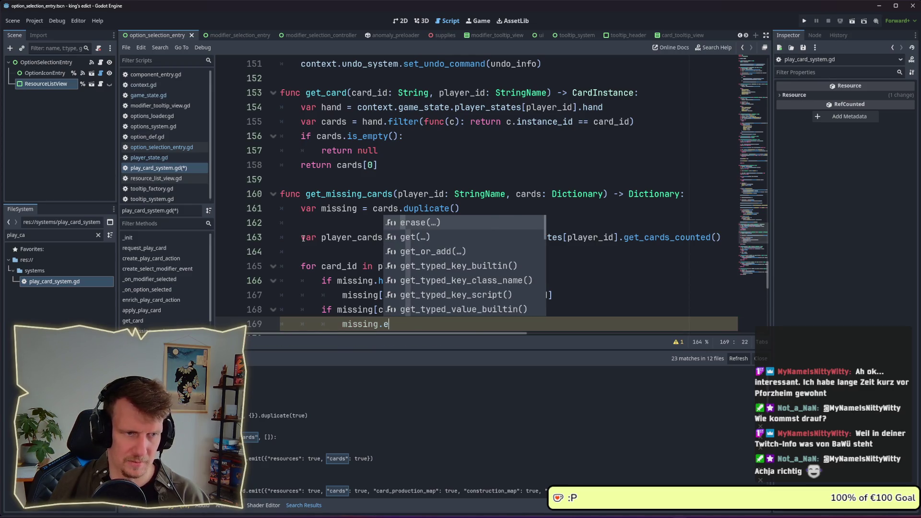
key(Return)
text(card)
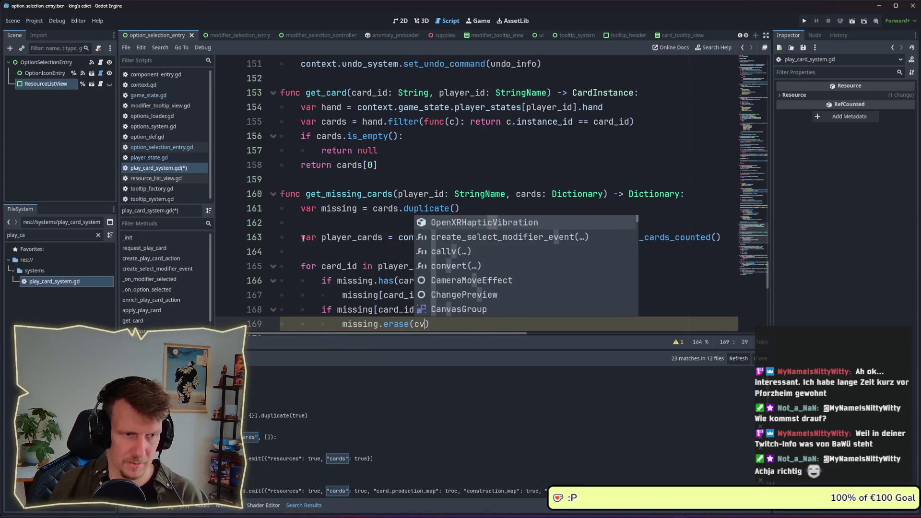
key(Return)
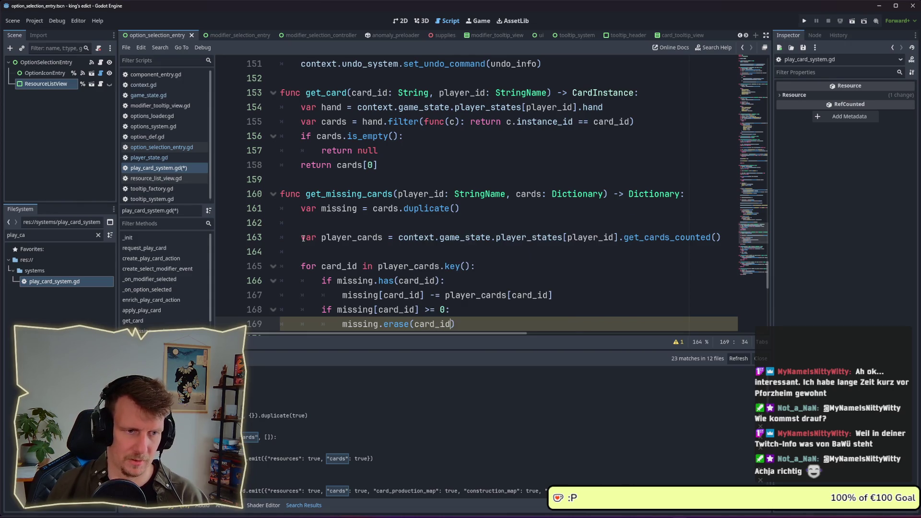
scroll(336, 252, down, 3)
click(401, 215)
- Save play_card_system.gd, then add blank lines at the start of get_cards_counted in player_state.gd
key(ctrl+s)
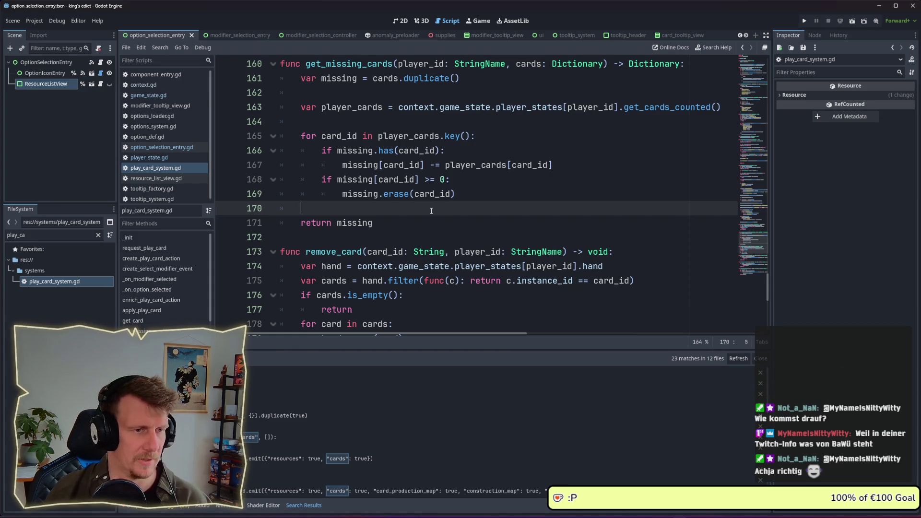
click(140, 158)
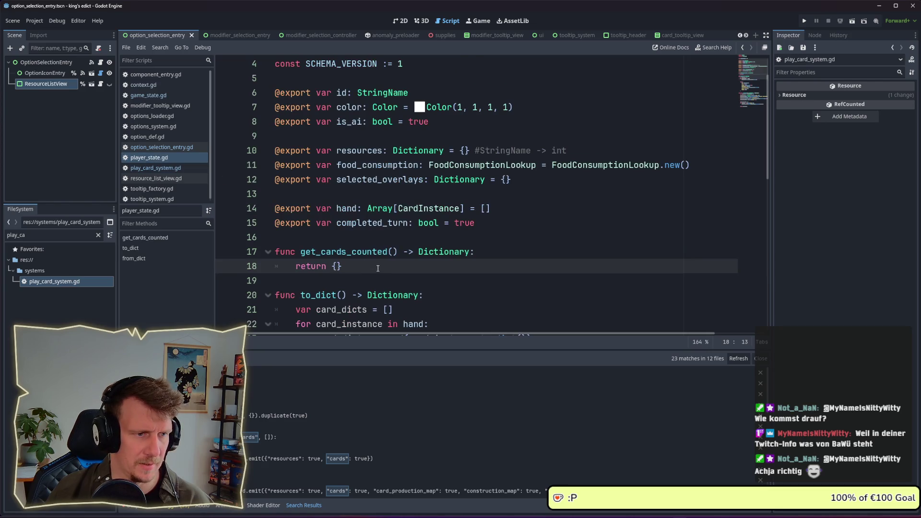
scroll(355, 250, down, 1)
click(481, 213)
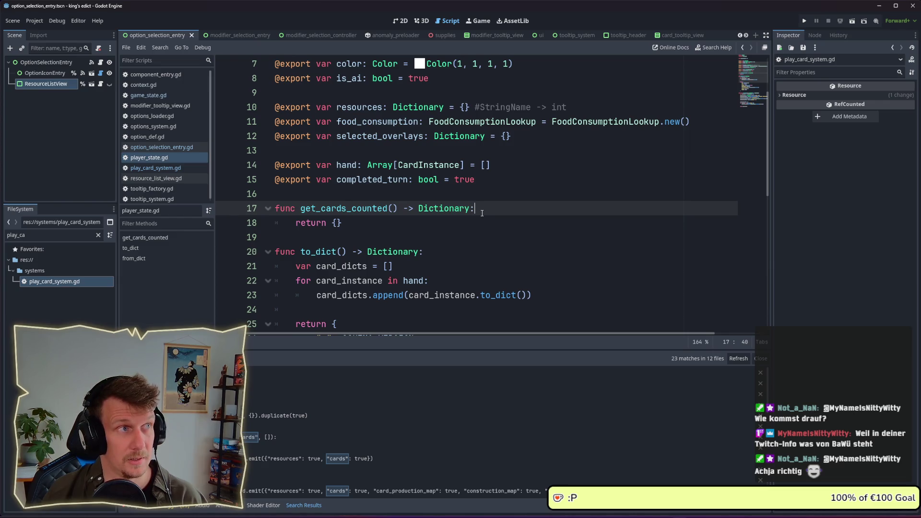
key(Return)
key(Return)
key(Up)
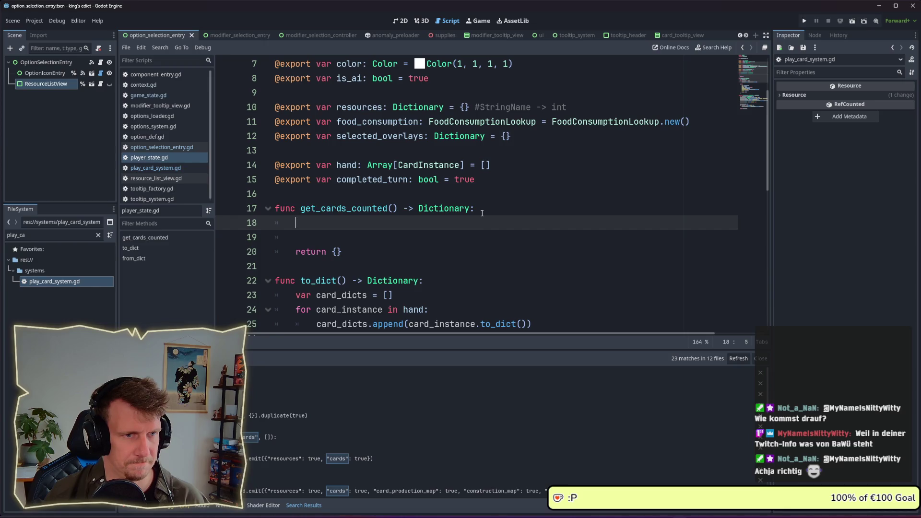
- Write a 'for card_instance in hand:' loop with an 'if', and declare 'var cards_counted = {}' above it
text(for )
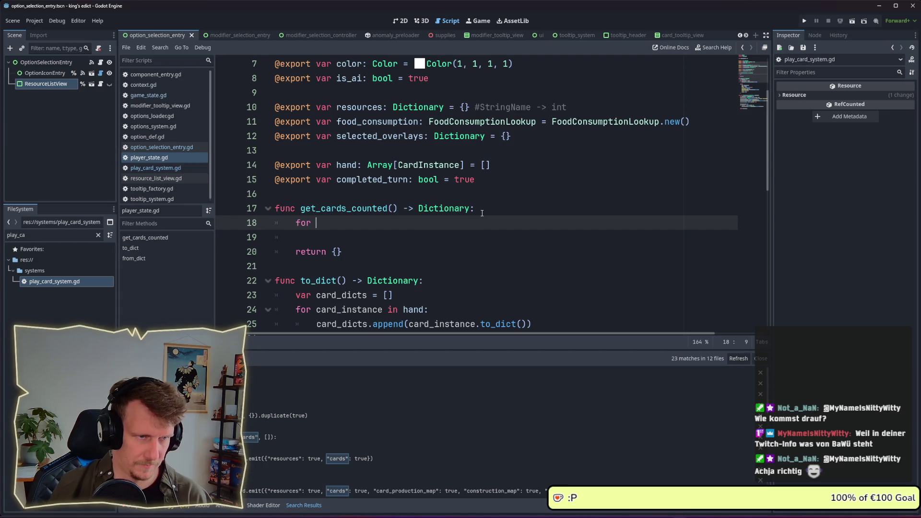
text(card)
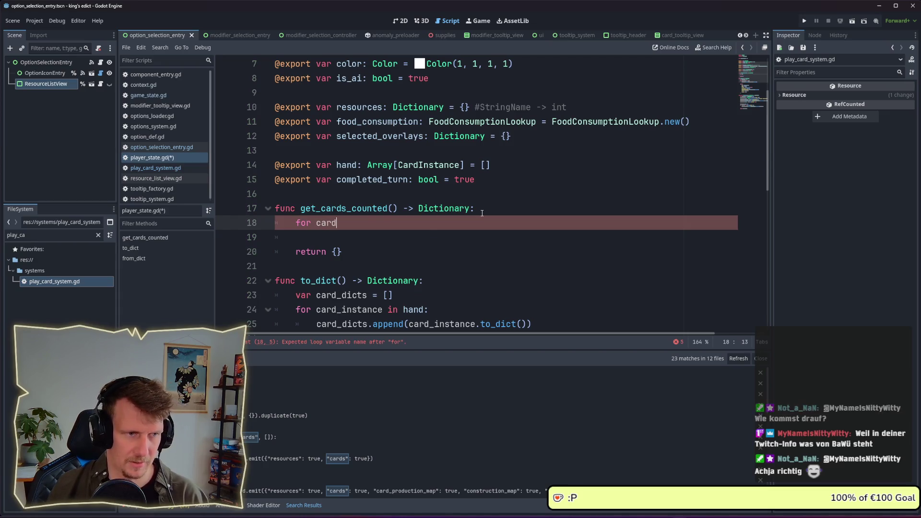
text(_instance i)
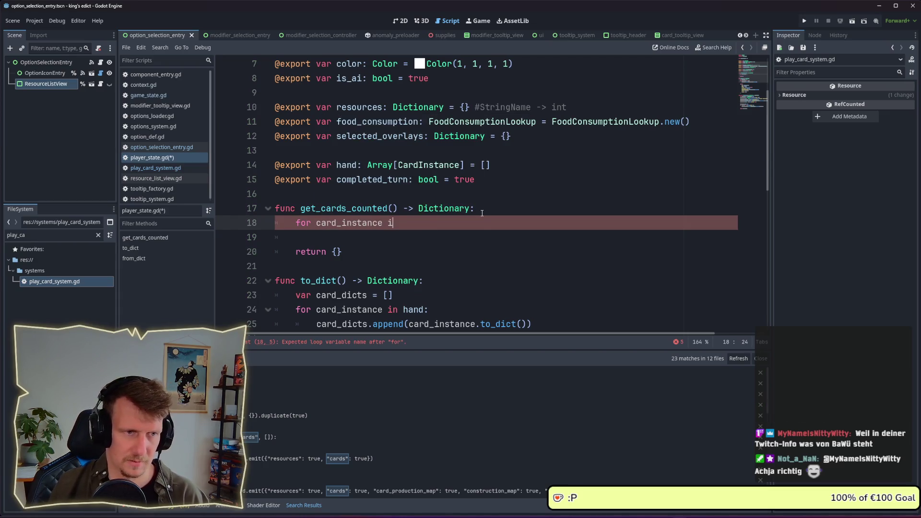
text(n hand:)
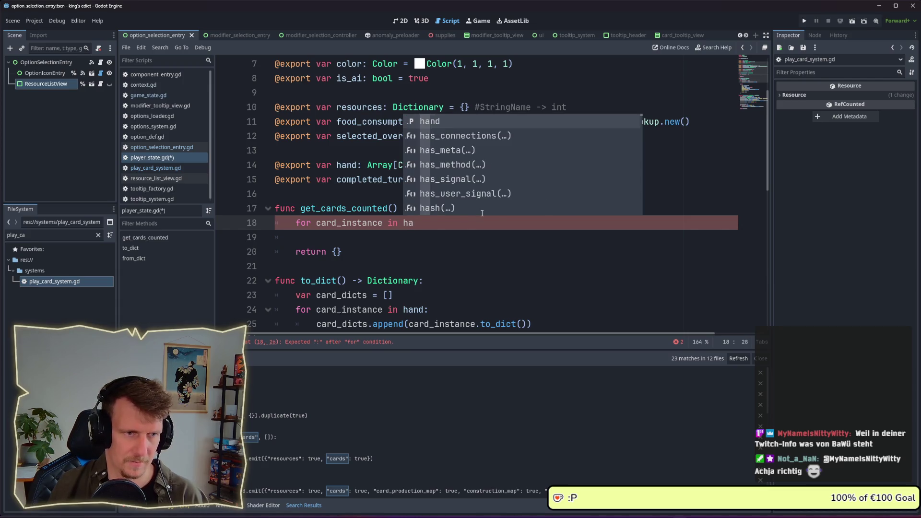
key(Return)
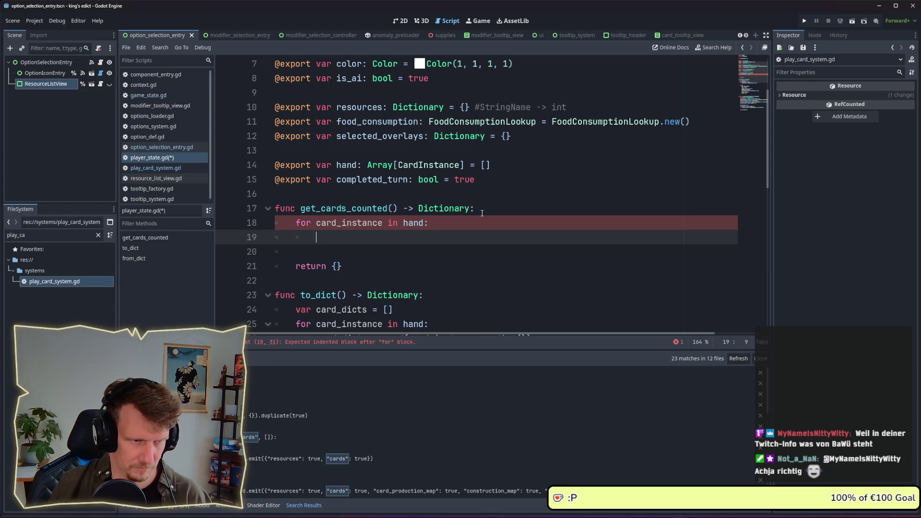
text(if)
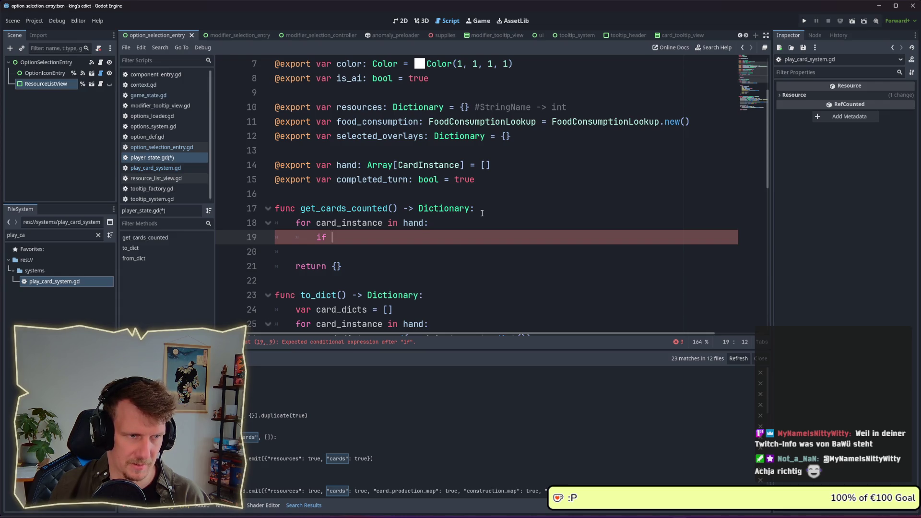
key(Up)
key(Return)
key(Up)
text(var vc)
key(BackSpace)
key(BackSpace)
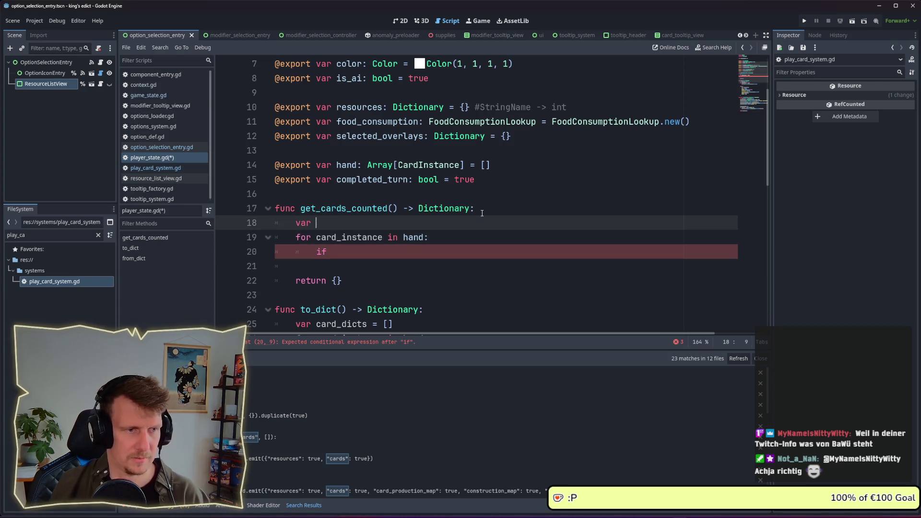
text(cards_c)
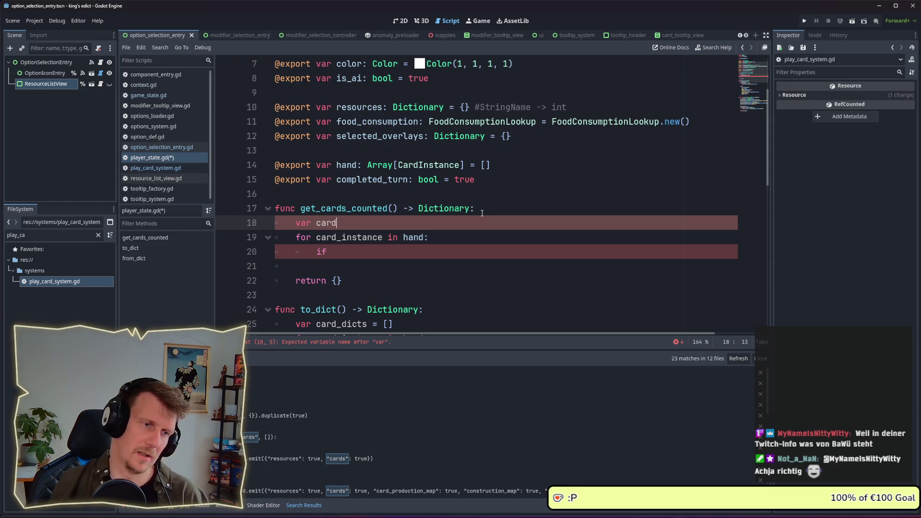
text(ou)
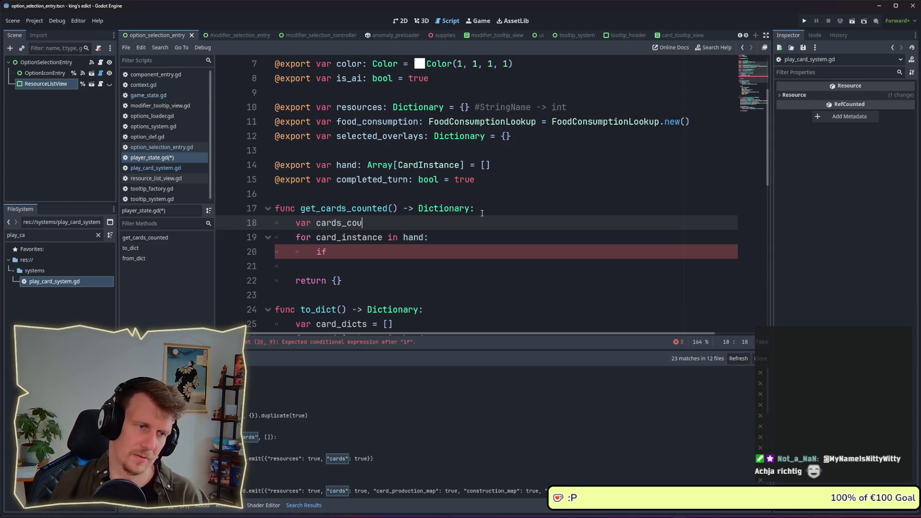
text(nted = {)
- Change 'return {}' to 'return cards_counted' and resume the unfinished if condition
key(Down)
key(Down)
key(Down)
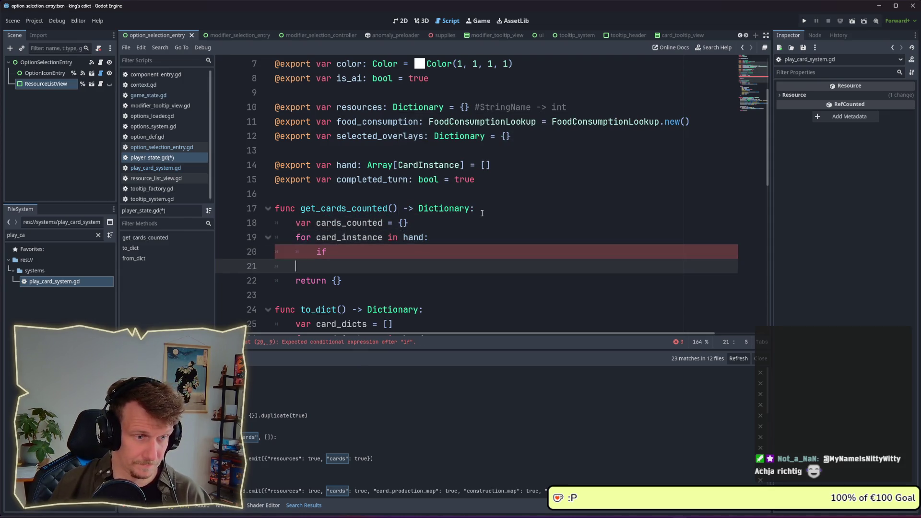
key(BackSpace)
key(BackSpace)
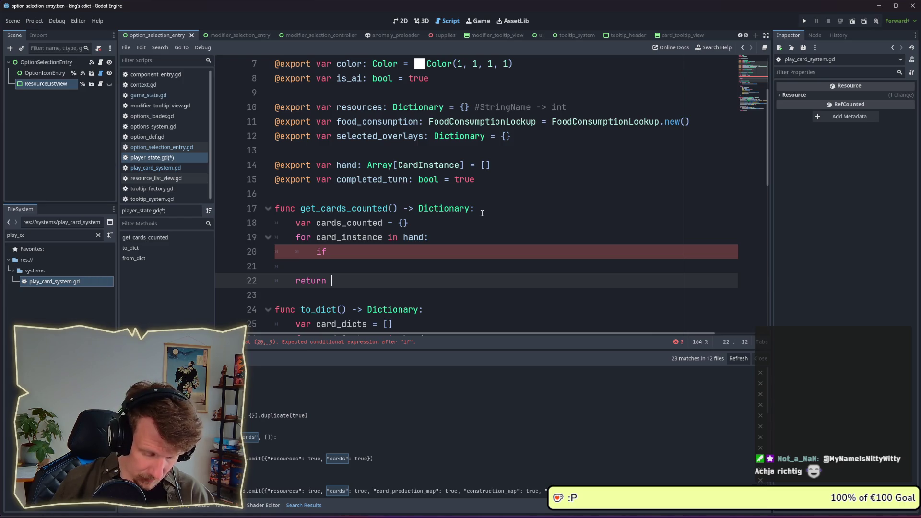
text(card)
key(Return)
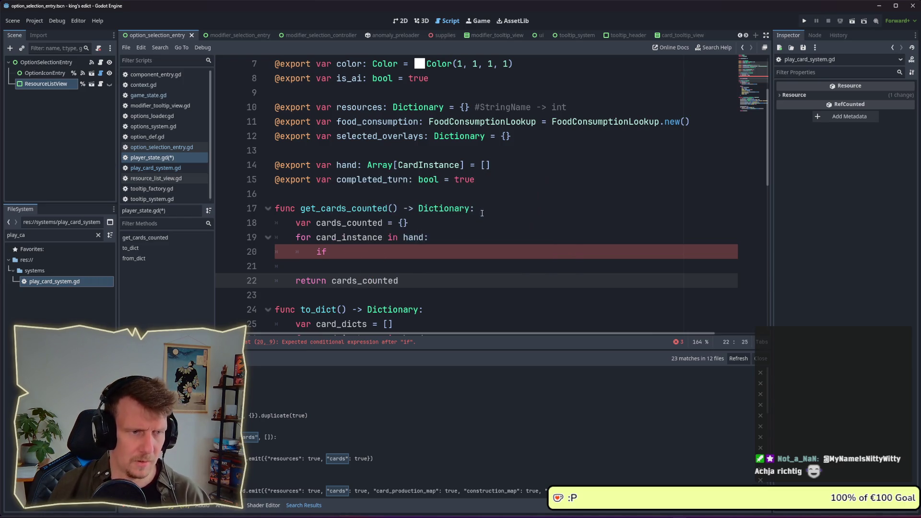
key(Up)
key(Up)
key(End)
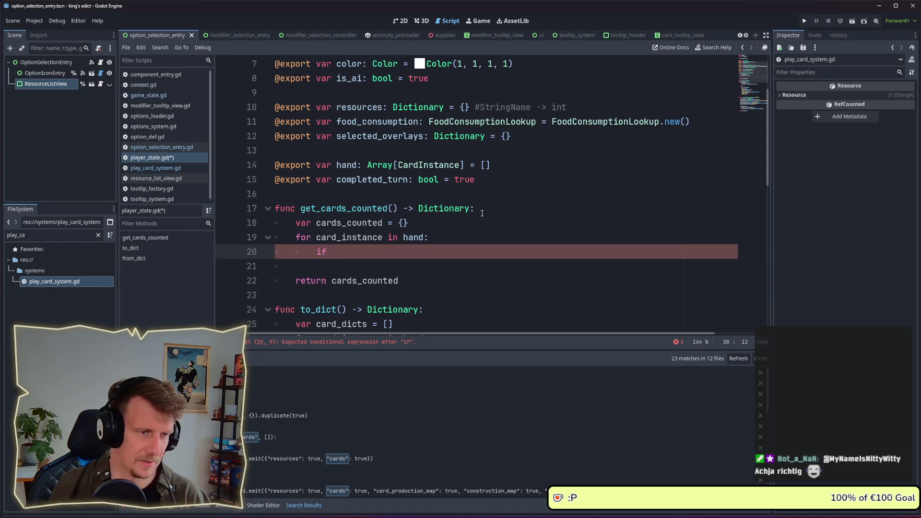
text(ca)
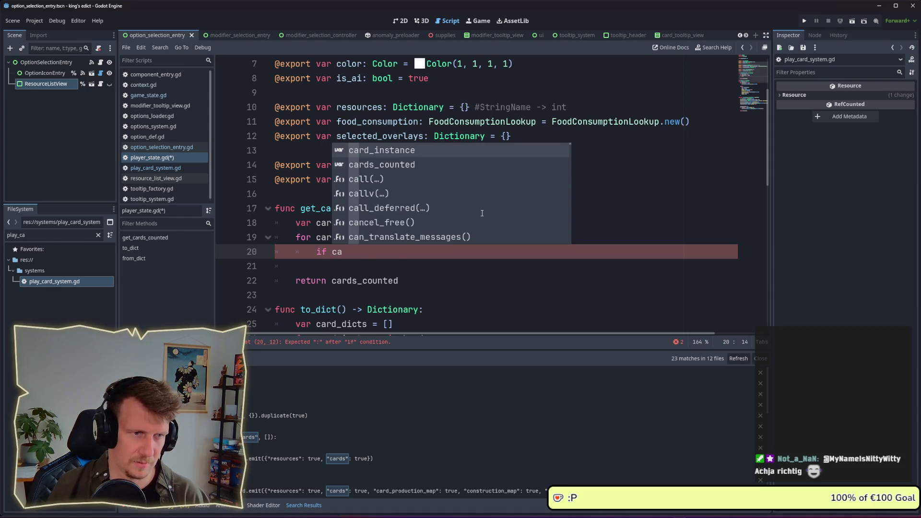
- Write the condition 'if cards_counted.has(card_instance.def.id):' and start a cards_counted[ line in its body
key(Down)
key(Return)
text(.has)
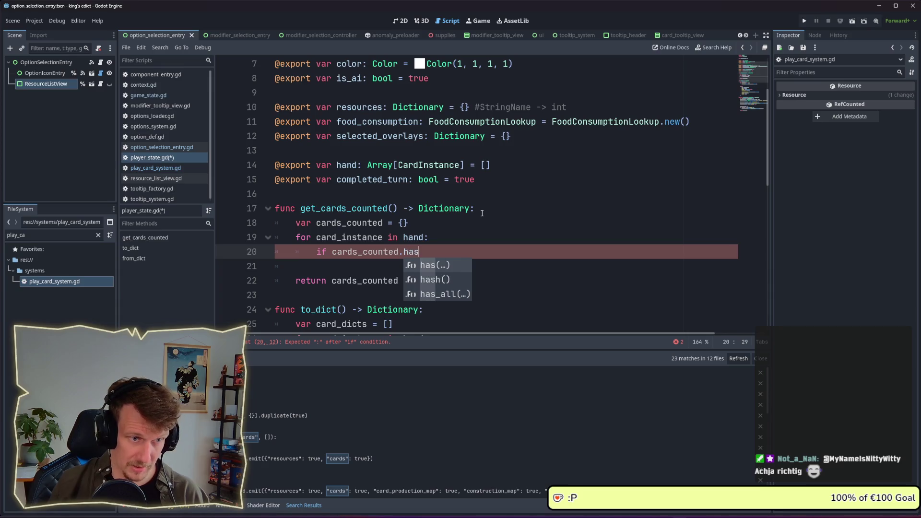
text(()car))
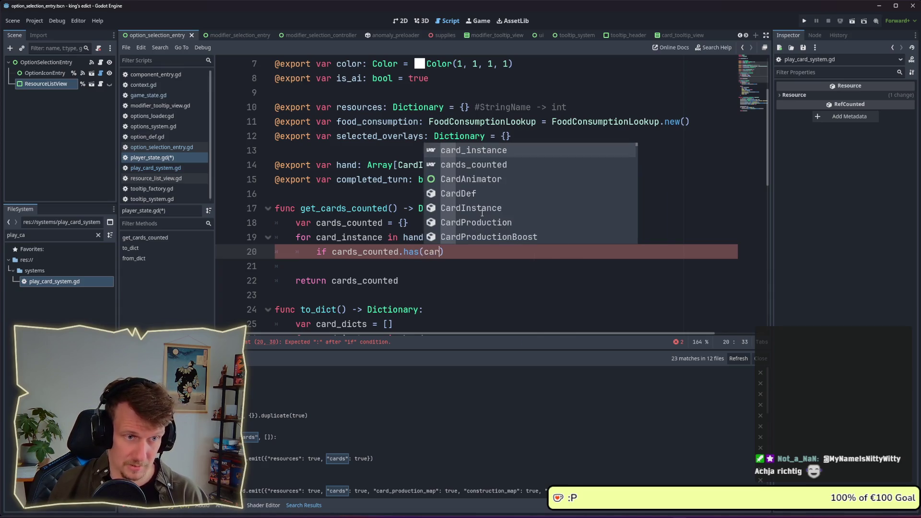
key(Return)
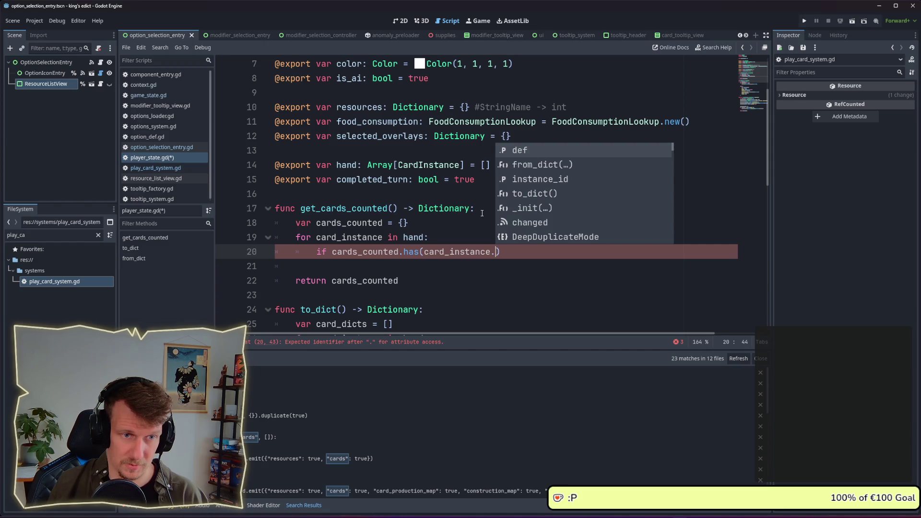
text(def.id)
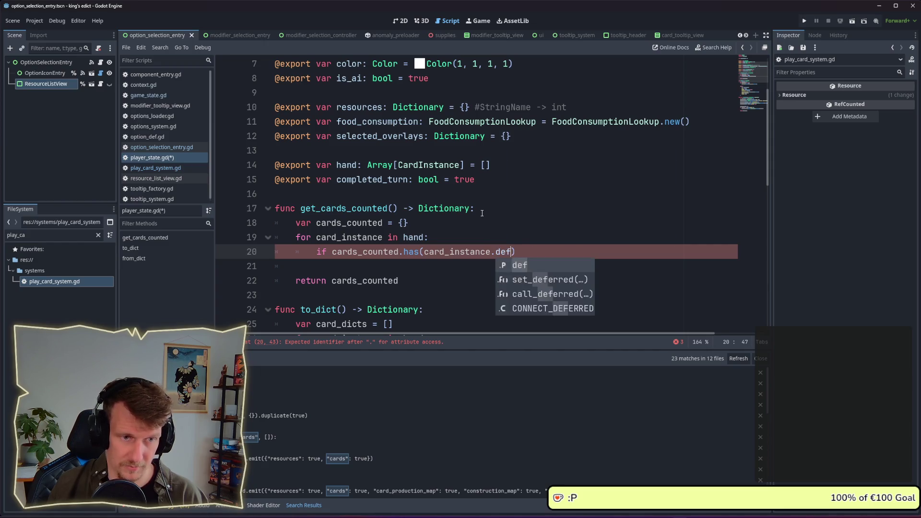
key(Escape)
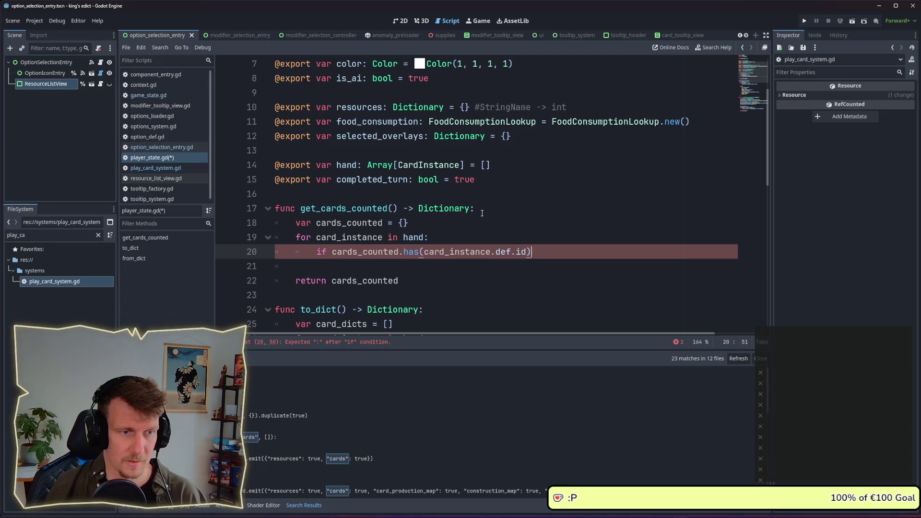
key(Return)
text(cards)
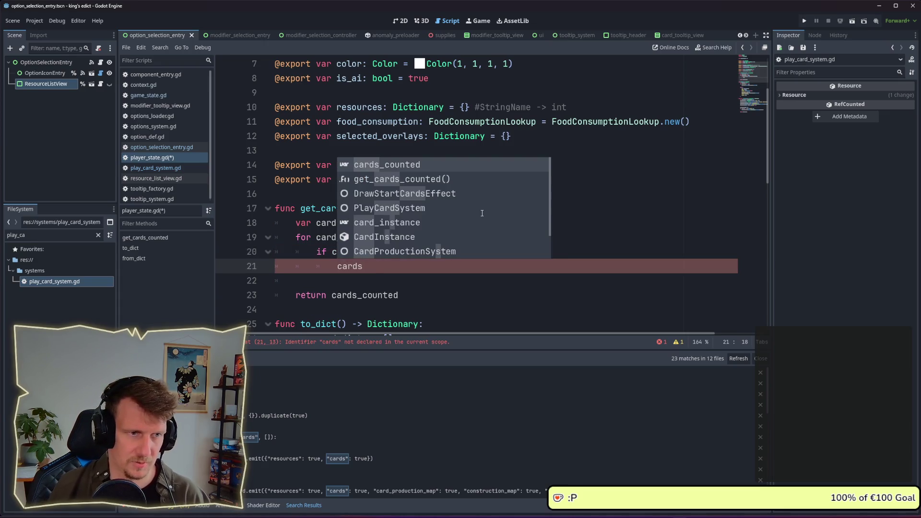
key(Return)
text([c)
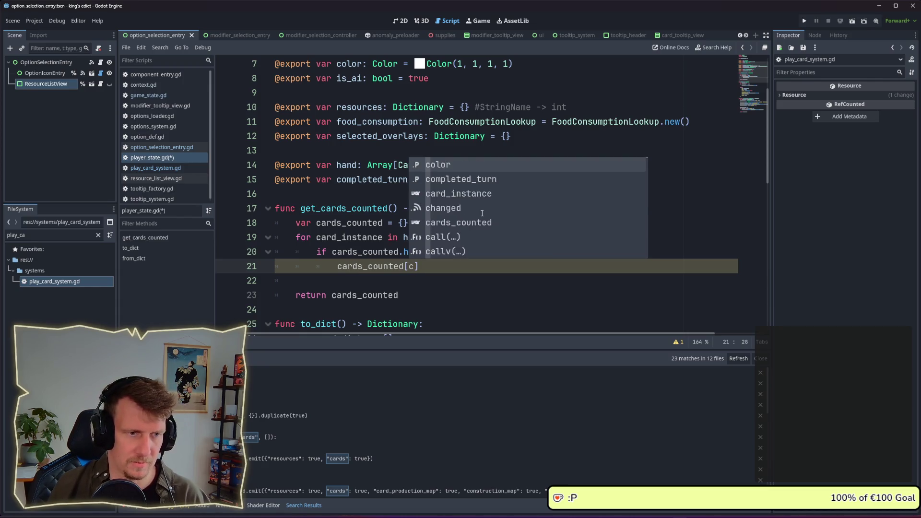
key(Escape)
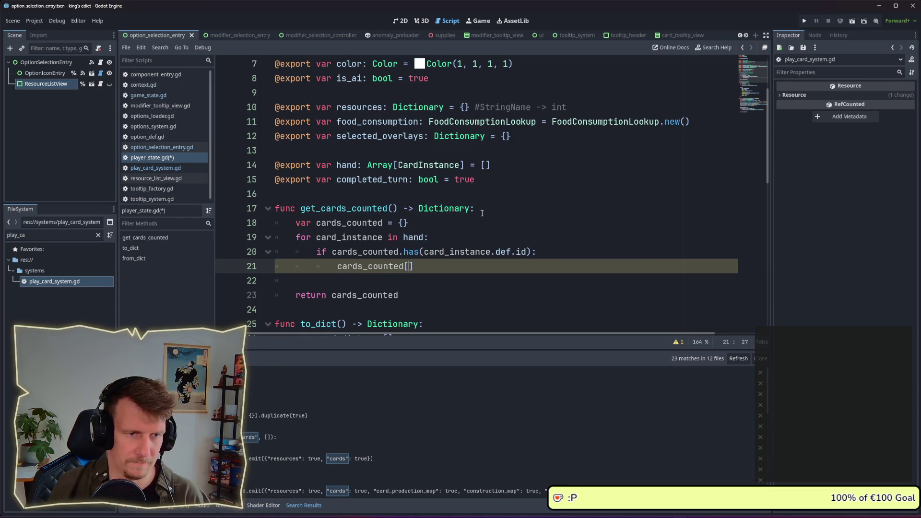
- Try a 'var card_def_id = card_instance.def.id' line in the loop, remove it again, and save
drag(424, 252, 526, 252)
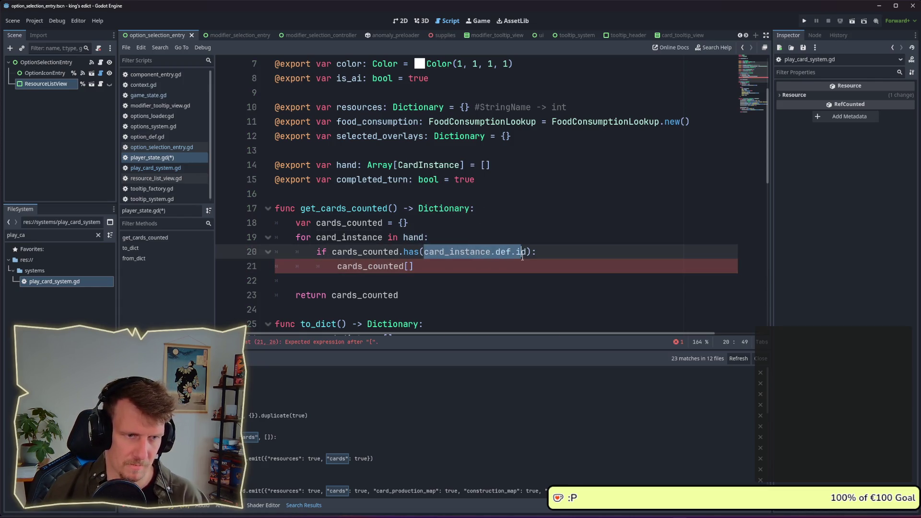
text(get_missing_cards(_player_id, _option.cards))
key(ctrl+z)
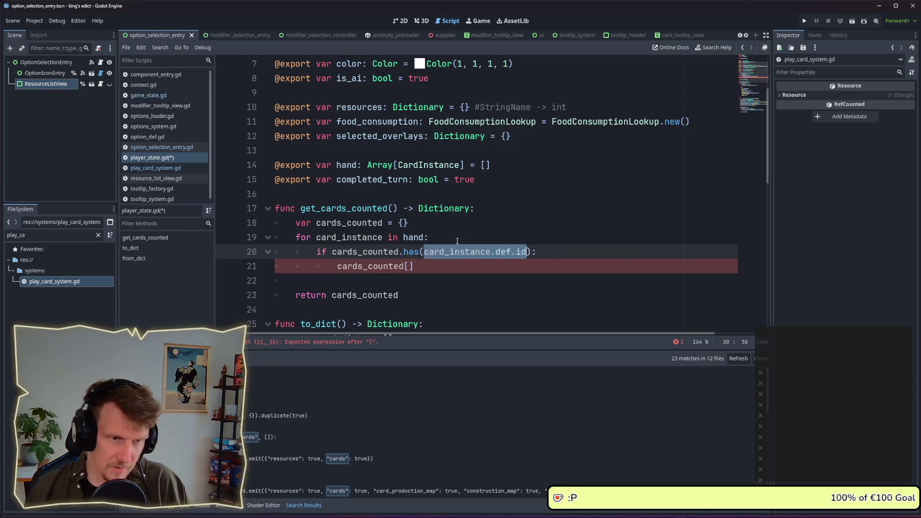
click(457, 241)
key(Return)
text(var card_def_id = card_instance.def.id)
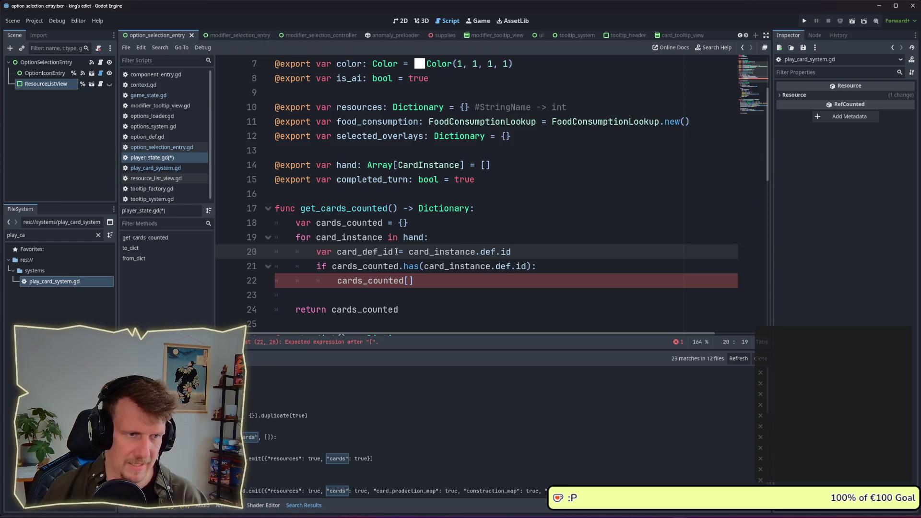
key(shift+Home)
key(shift+Home)
key(BackSpace)
key(BackSpace)
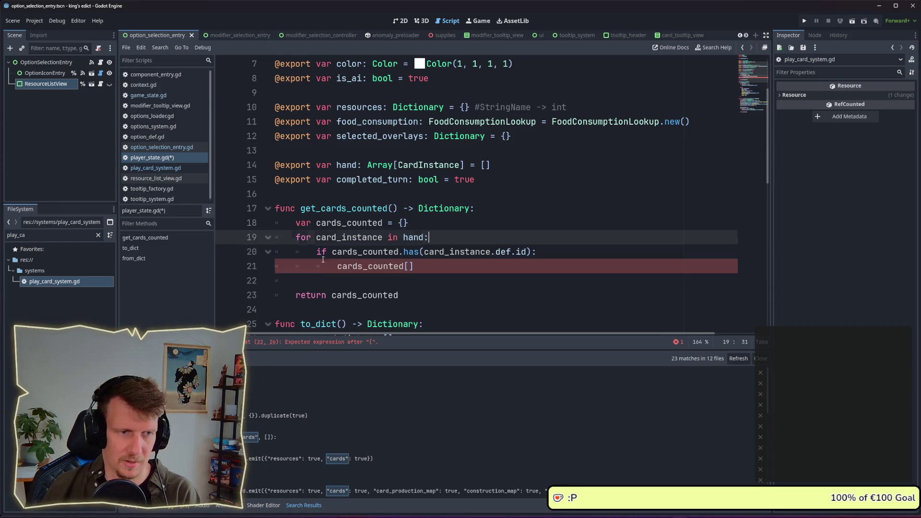
key(ctrl+s)
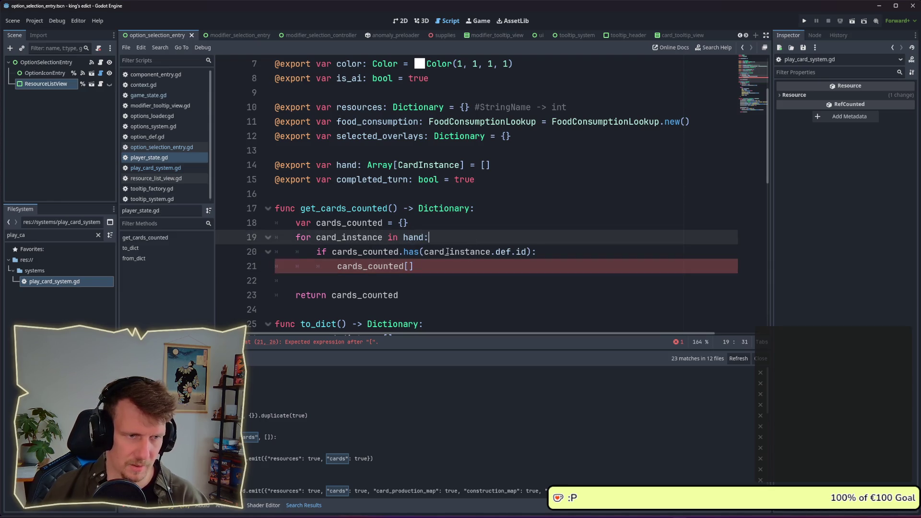
- Complete the 'cards_counted[card_instance.def.id] =' assignment, tidy the blank lines around return, and save
mouse_move(425, 252)
mouse_down()
mouse_move(537, 251)
mouse_move(528, 252)
mouse_up()
key(ctrl+c)
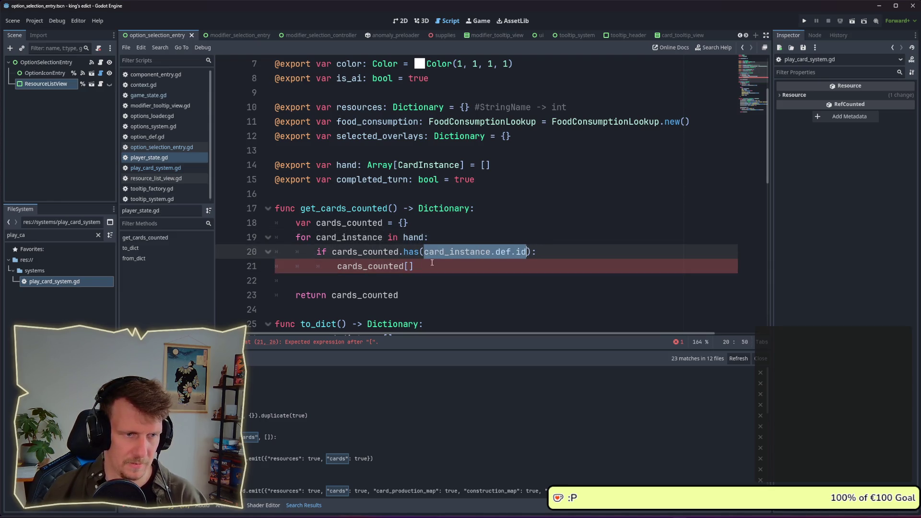
click(408, 267)
key(ctrl+v)
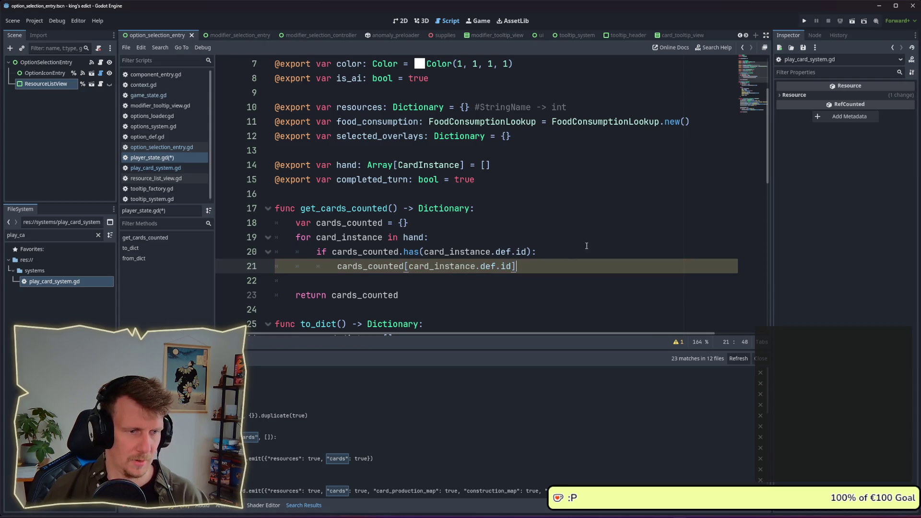
key(Down)
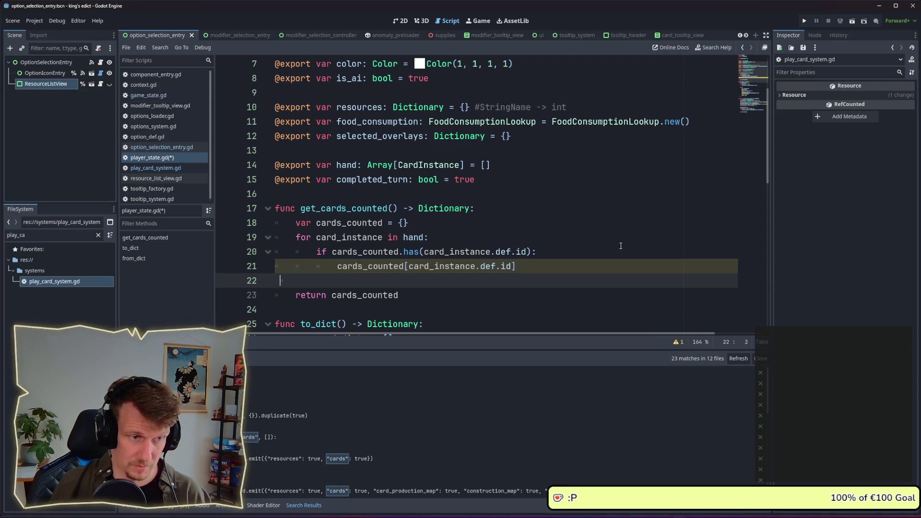
key(BackSpace)
key(Delete)
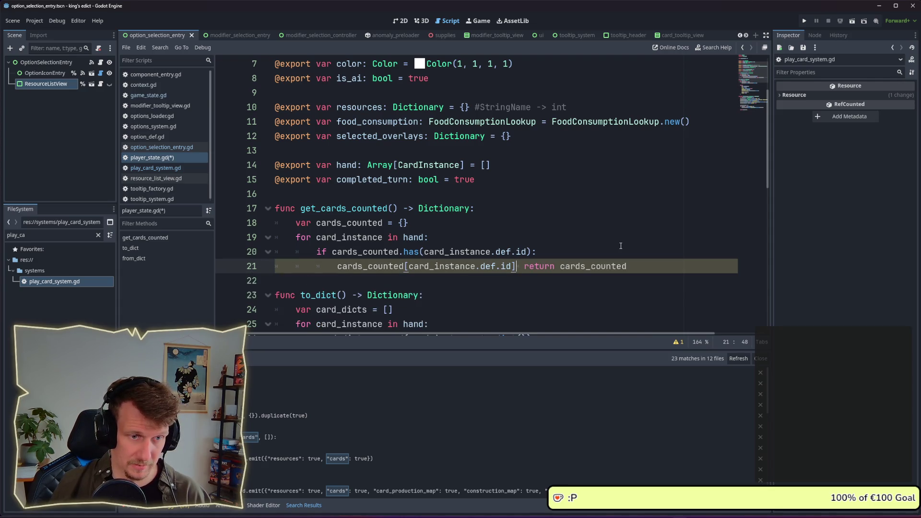
key(Return)
key(BackSpace)
key(BackSpace)
key(BackSpace)
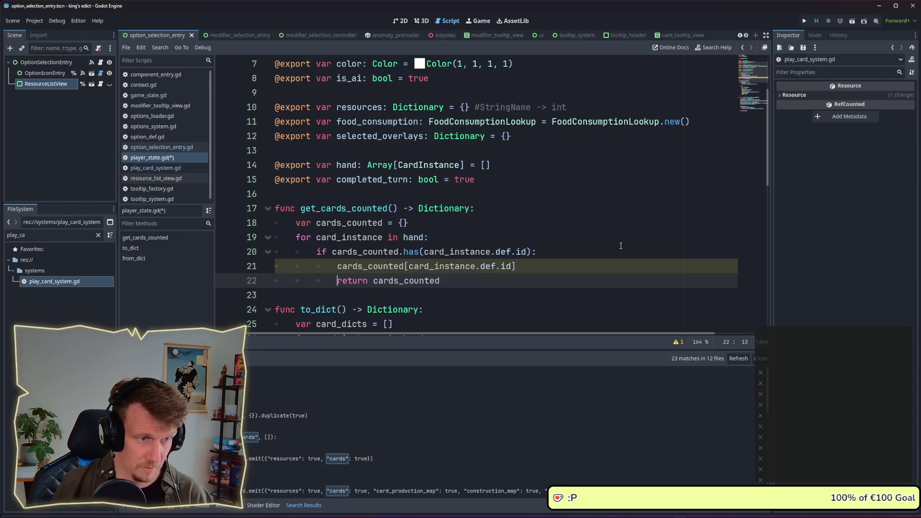
key(ctrl+shift+Return)
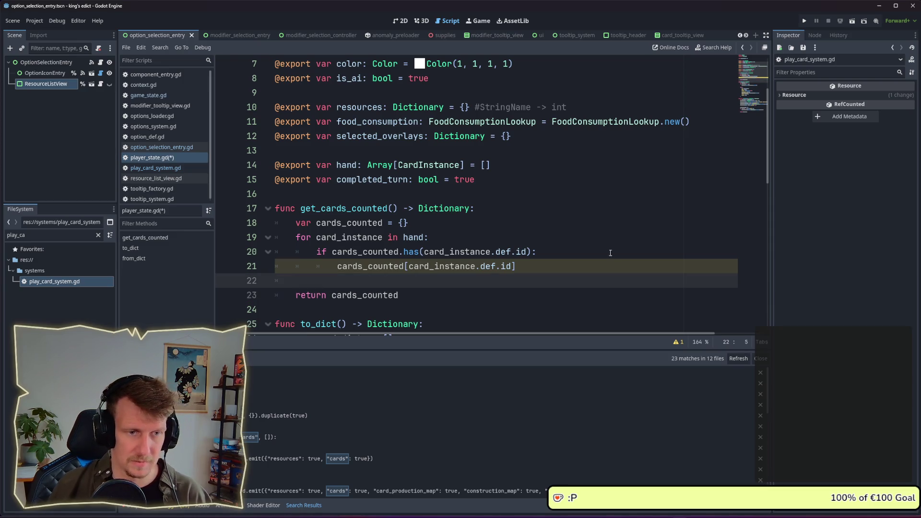
click(604, 268)
text(= 1)
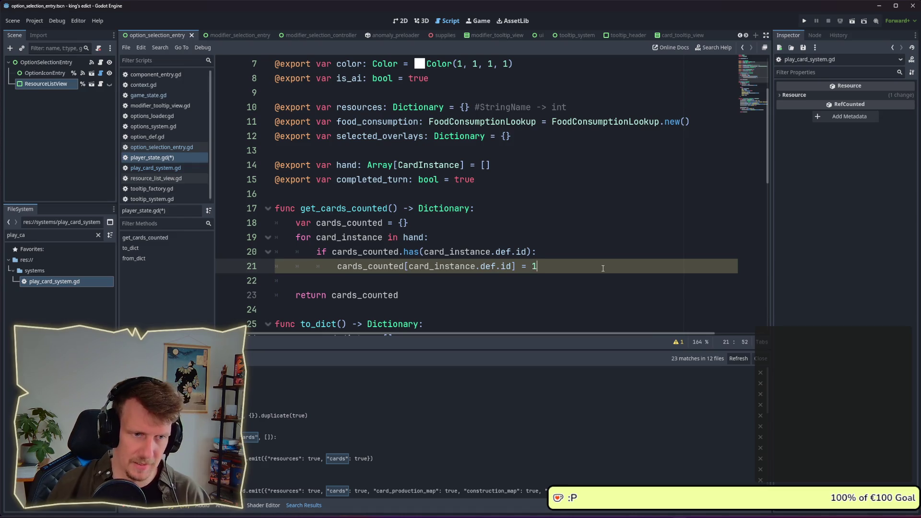
key(Return)
key(ctrl+s)
- Add a 'cards_counted[card_instance.def.id] += 1' increment that runs for every card, dropping the else
text(else)
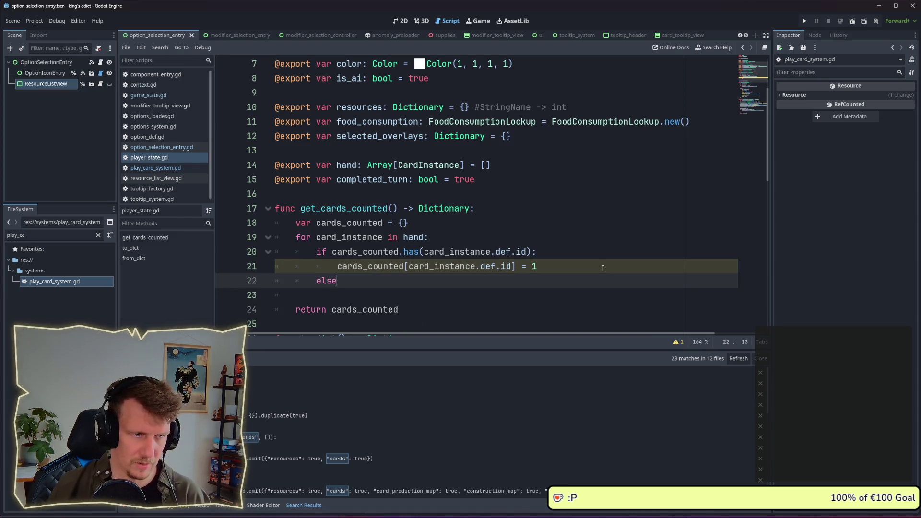
text(:)
key(Return)
drag(550, 269, 337, 267)
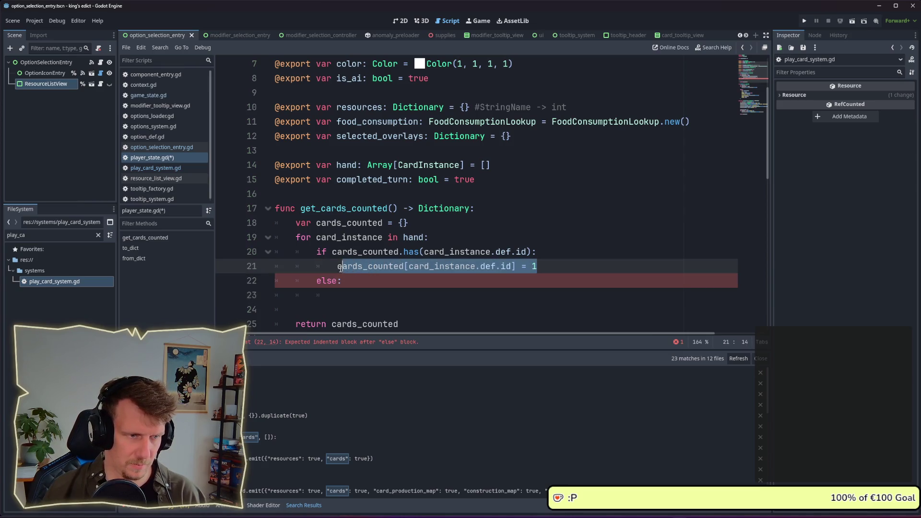
key(ctrl+c)
click(353, 292)
key(ctrl+v)
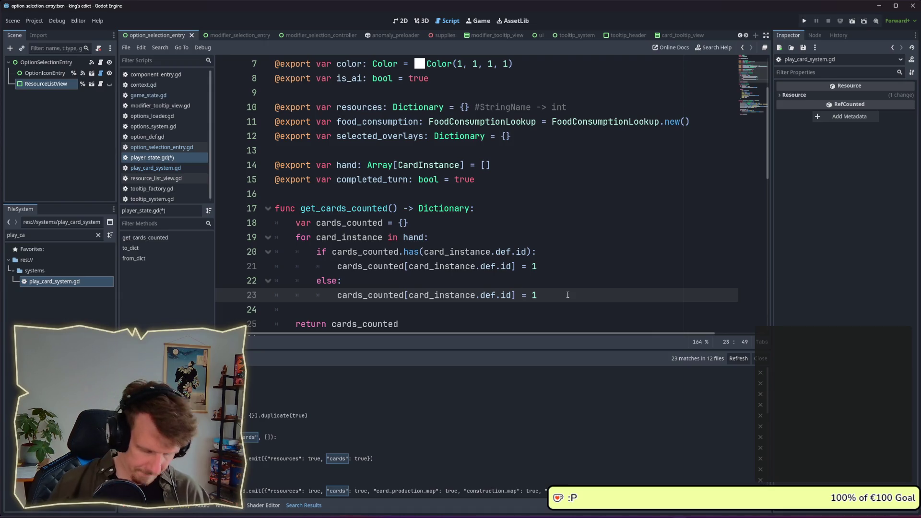
text(+)
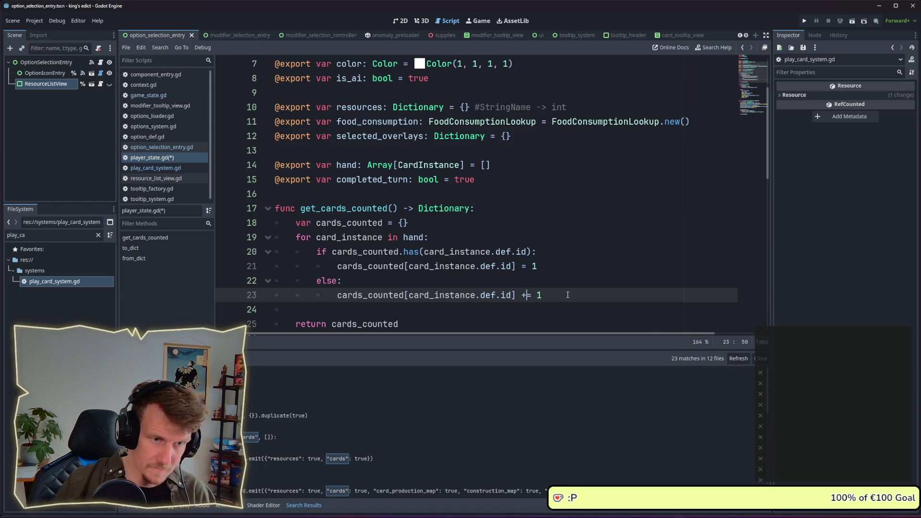
key(Up)
key(Up)
key(Right)
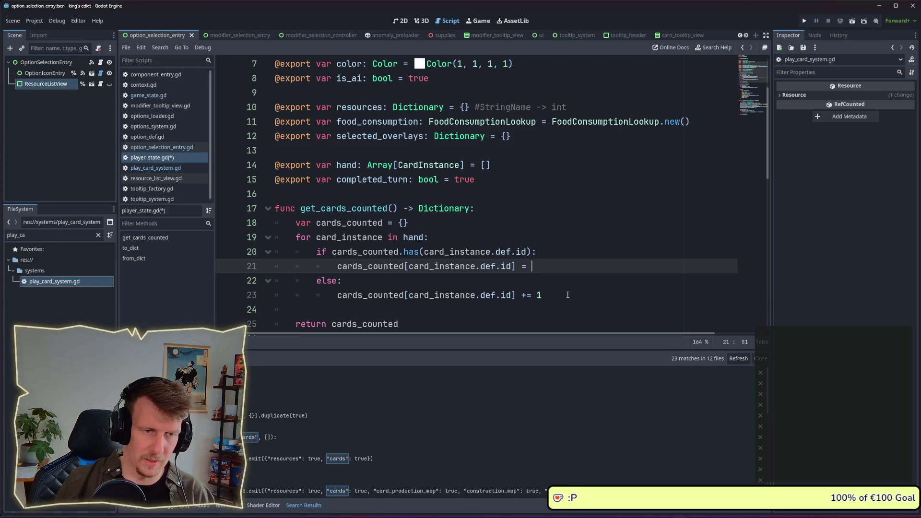
key(Down)
drag(343, 281, 316, 280)
key(BackSpace)
click(337, 296)
key(shift+Tab)
click(344, 285)
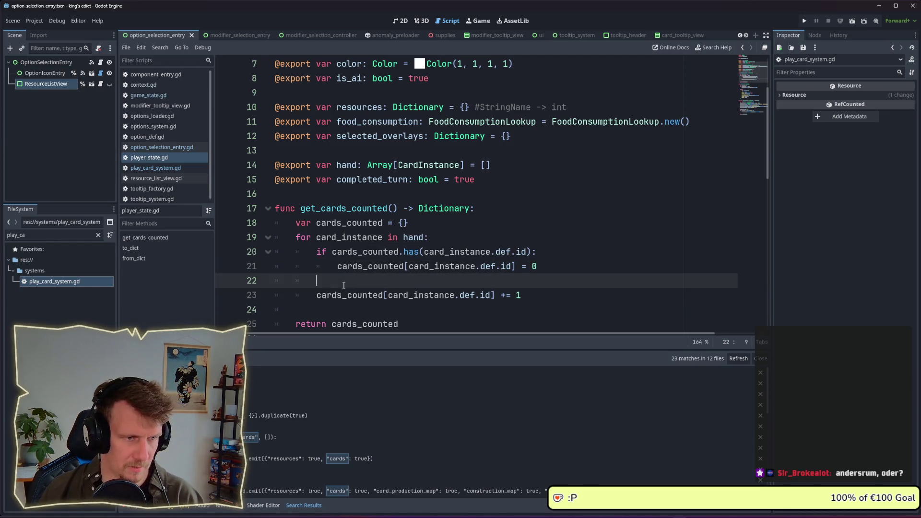
scroll(454, 274, down, 2)
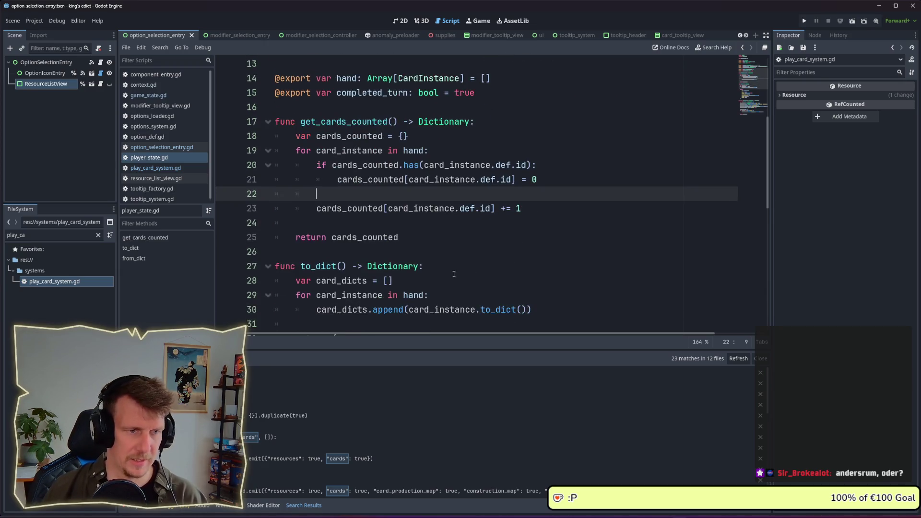
click(420, 233)
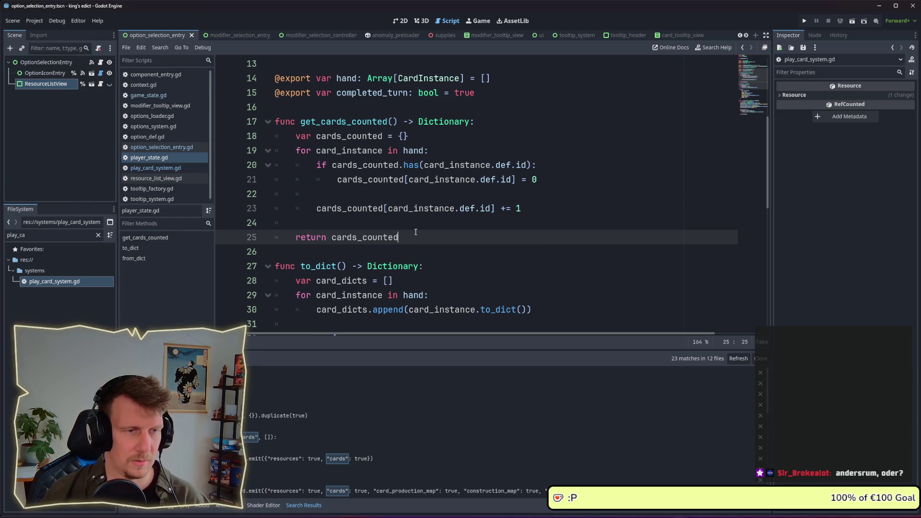
- Change the condition to 'if not cards_counted.has(...)', save, and launch the debug run
click(330, 165)
text(not)
key(ctrl+s)
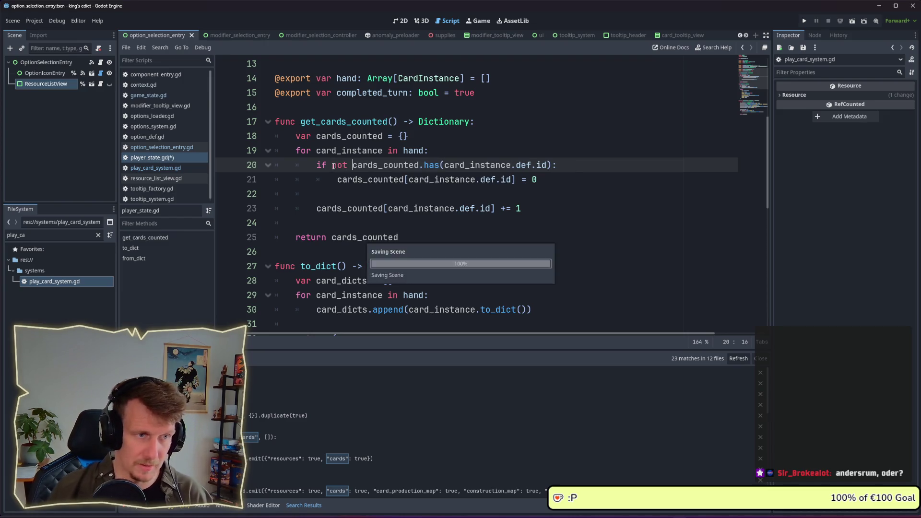
key(Down)
key(Down)
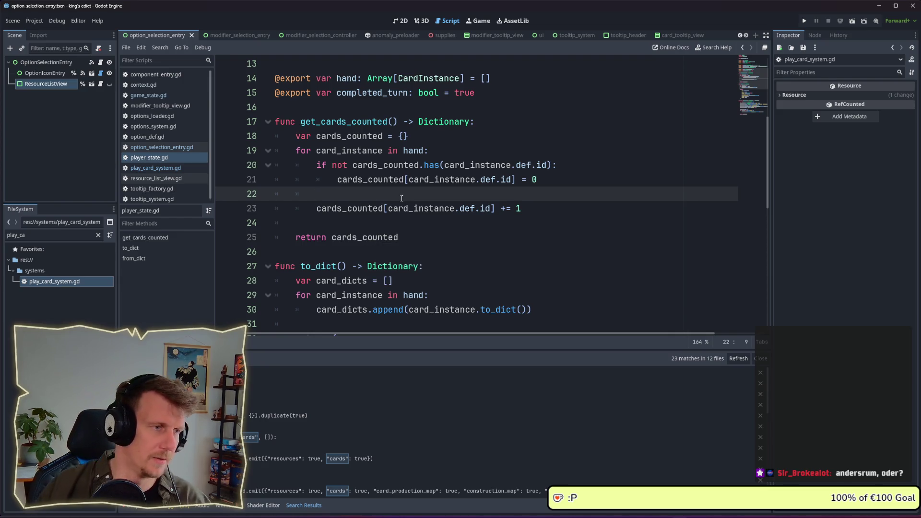
click(805, 20)
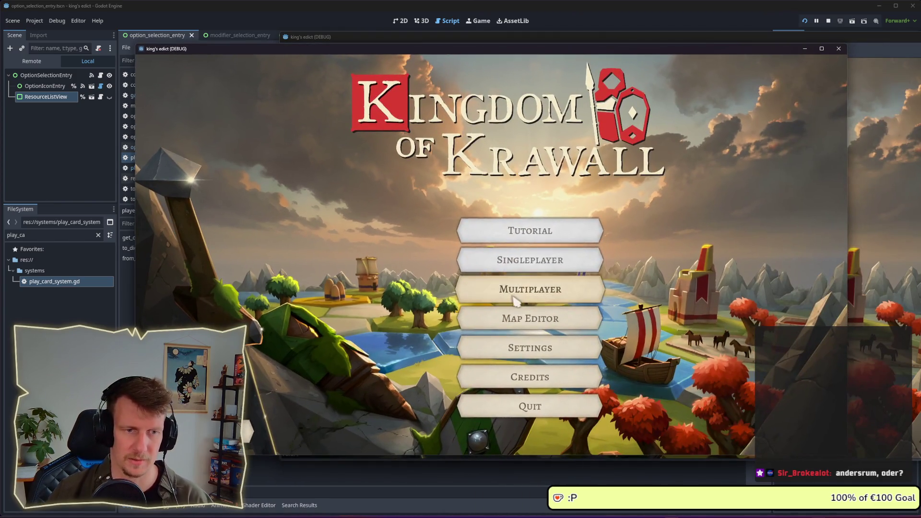
- In the running game, choose Multiplayer, create a game and start the match
click(513, 298)
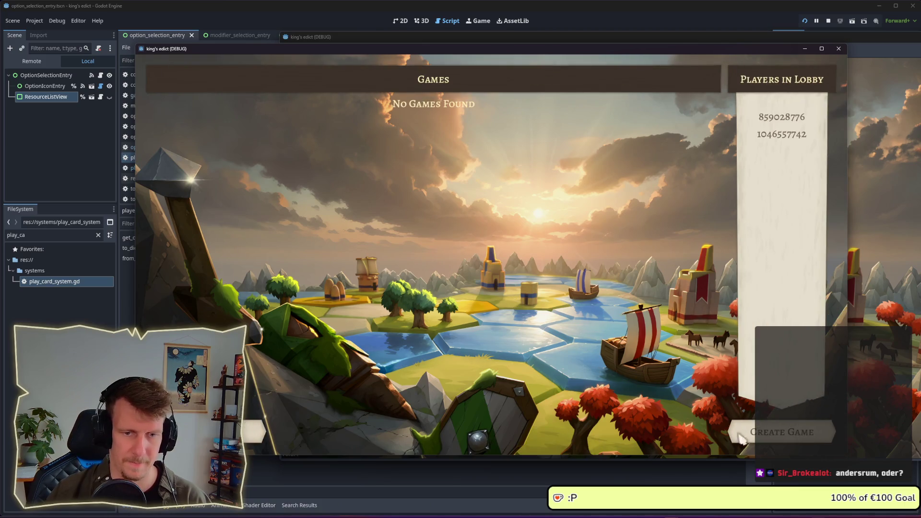
click(740, 430)
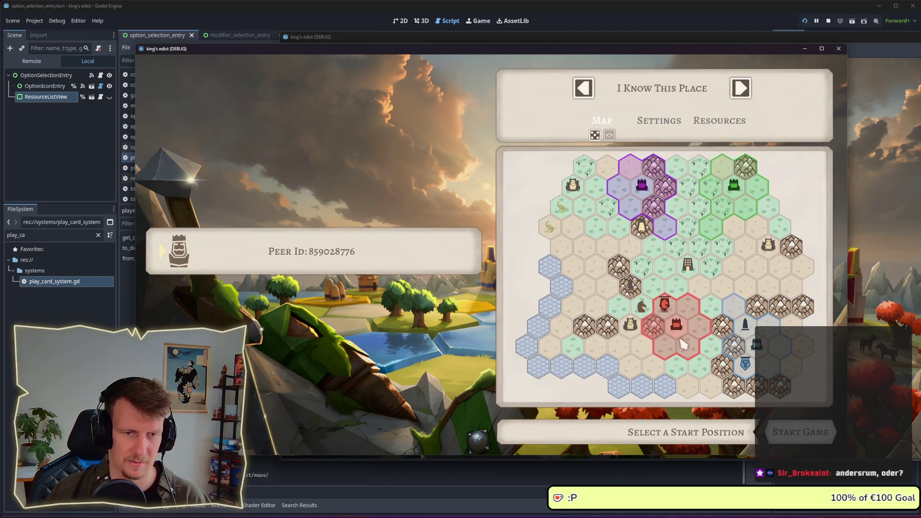
click(797, 432)
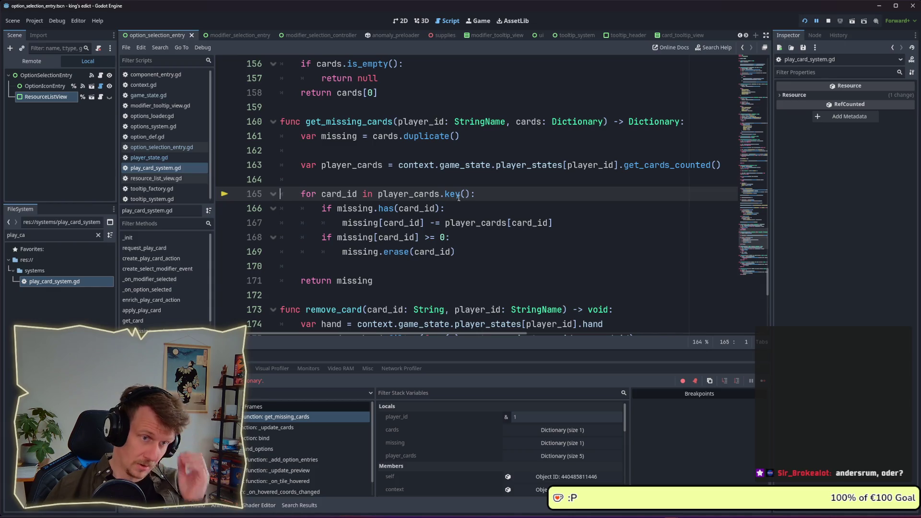
- Change player_cards.key() to keys() on line 165 and relaunch the game
click(462, 194)
text(s)
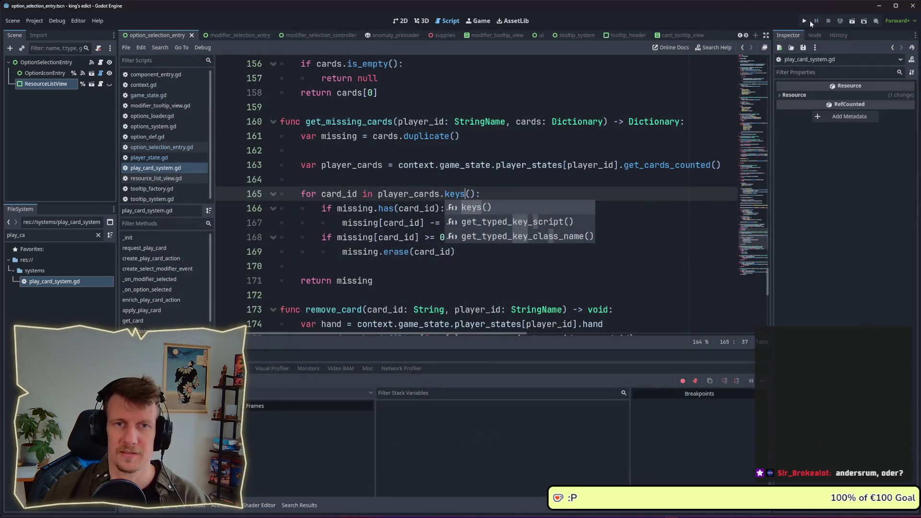
click(805, 21)
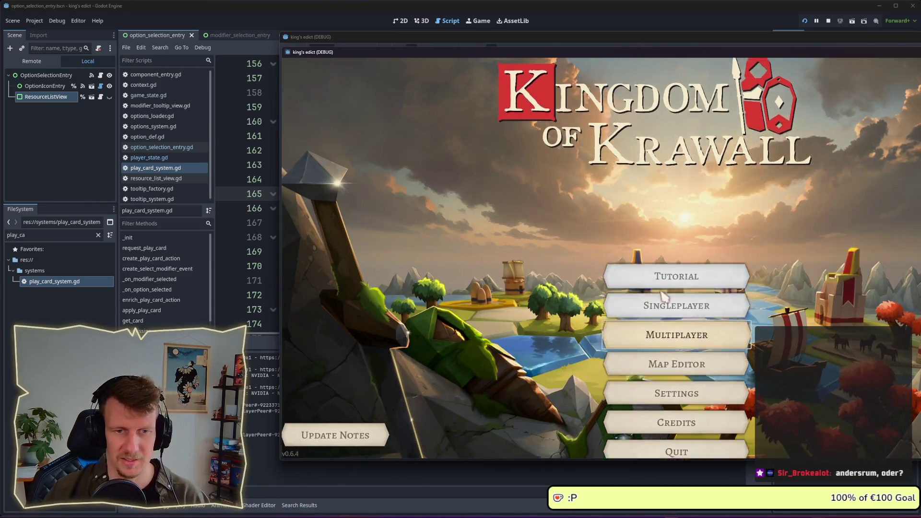
- Start a multiplayer match, select a hex tile beside the castle and play card 4
click(662, 296)
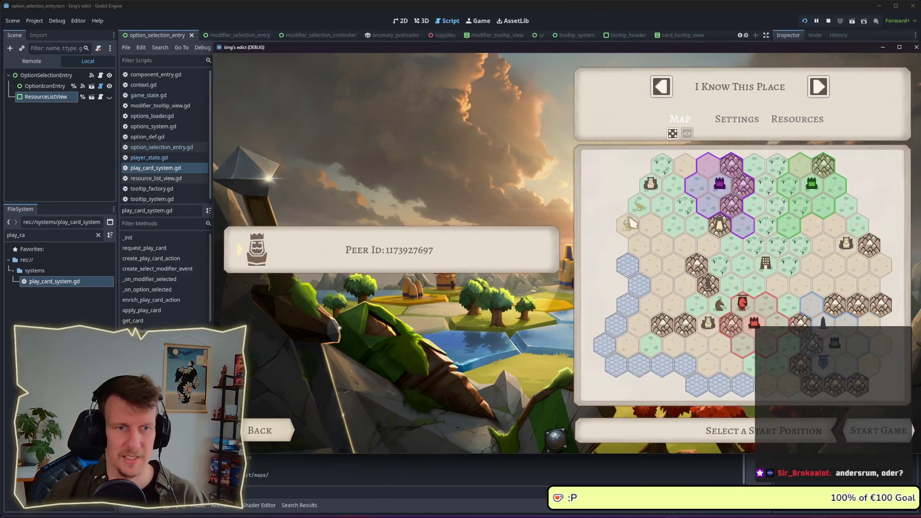
click(887, 431)
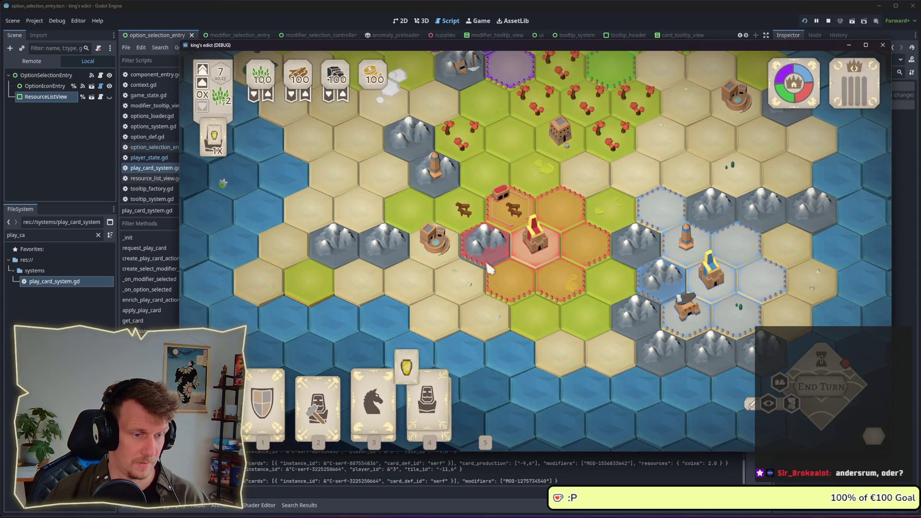
click(510, 223)
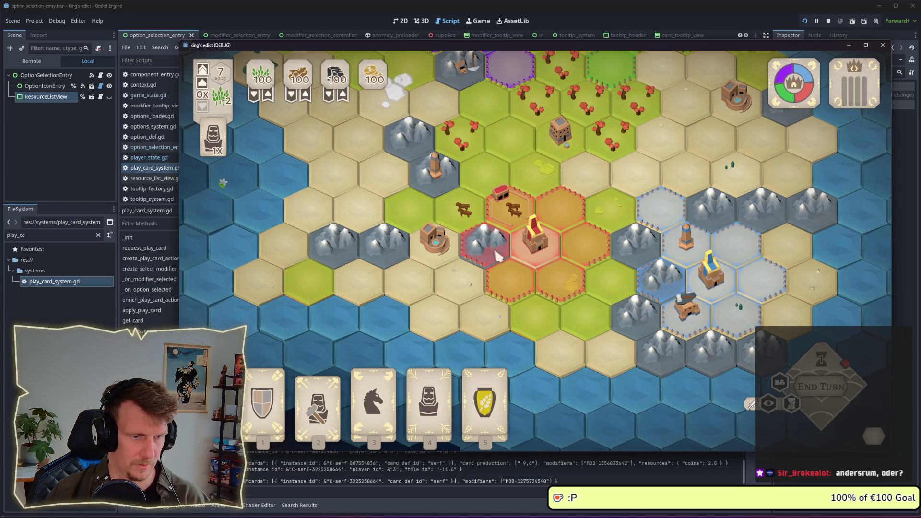
key(4)
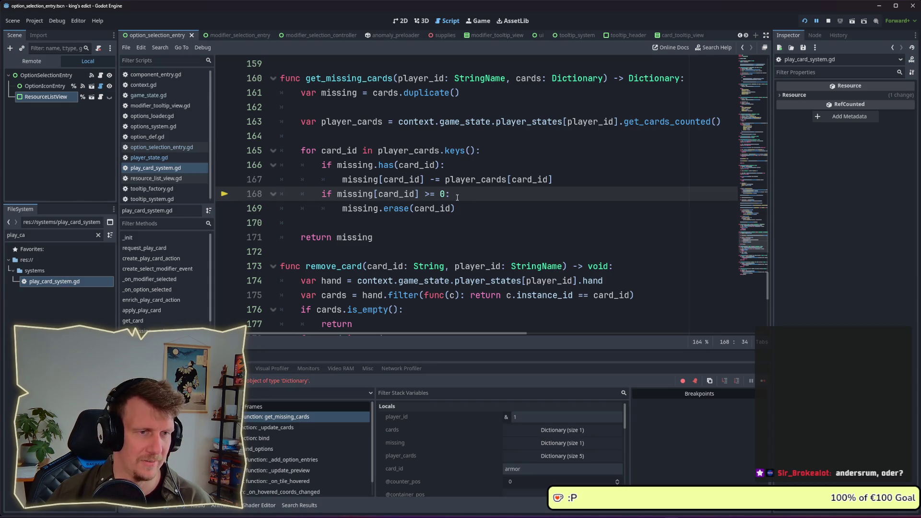
- Indent the erase check on lines 168–169 so it sits inside the has() block
mouse_move(420, 154)
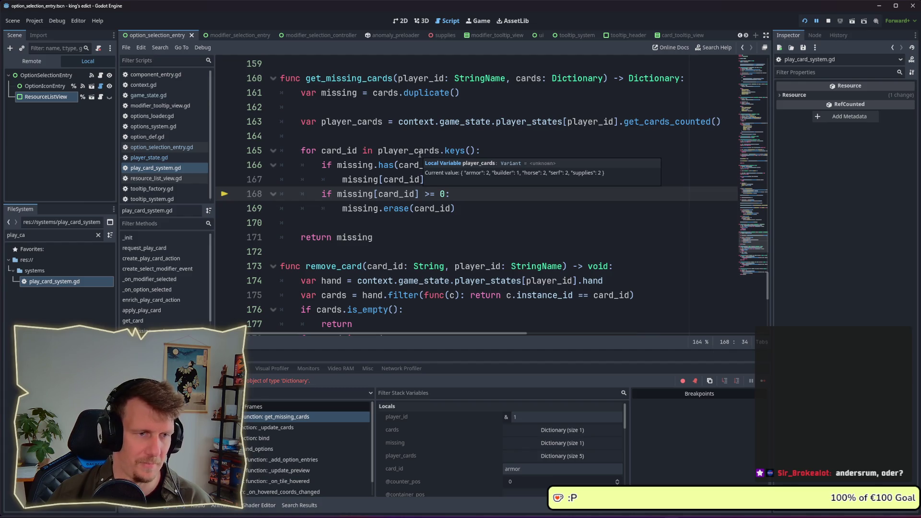
click(485, 149)
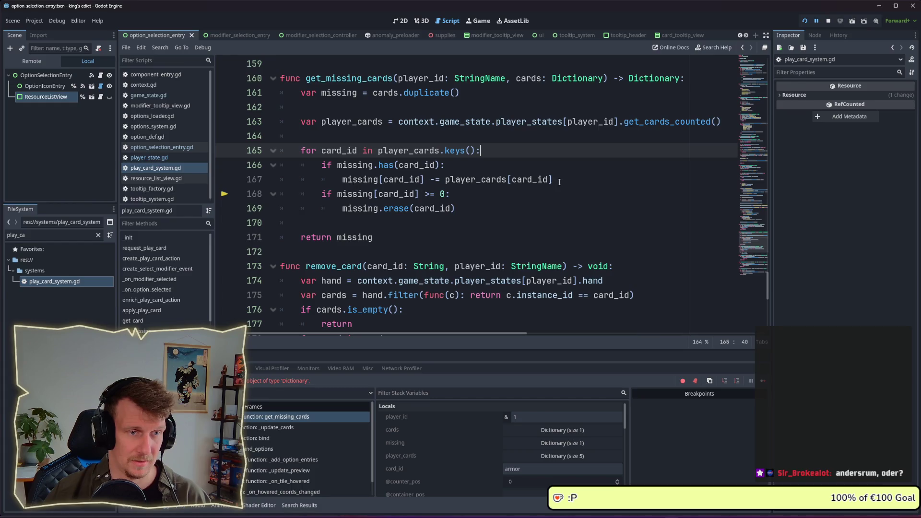
drag(321, 195, 476, 210)
key(Tab)
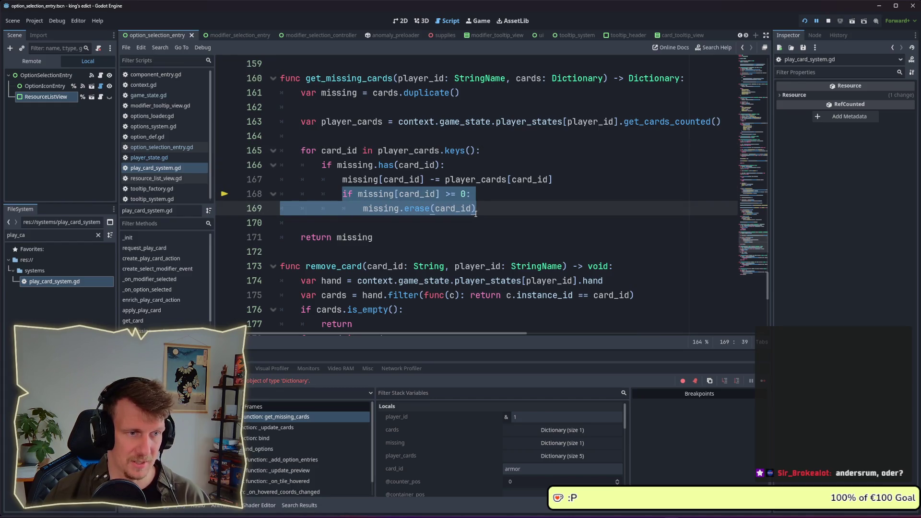
- Stop the running game and relaunch it in debug mode
click(350, 205)
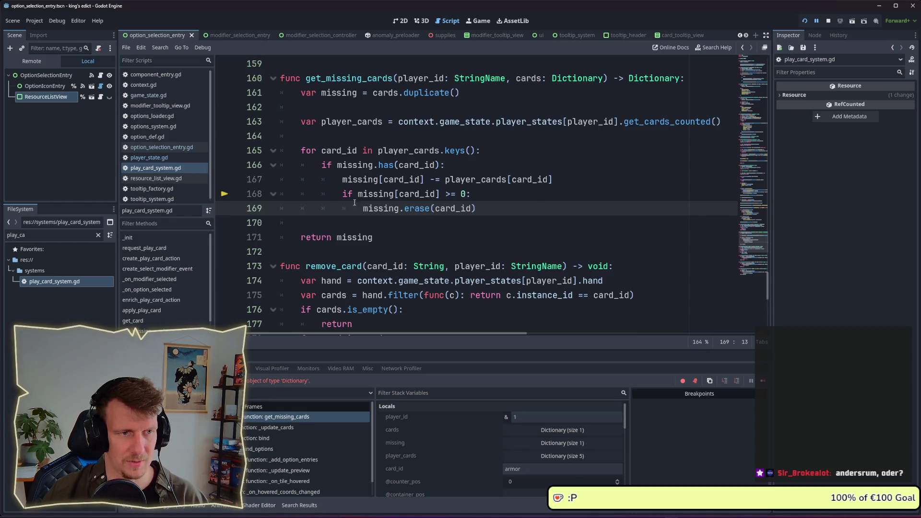
click(828, 21)
click(806, 22)
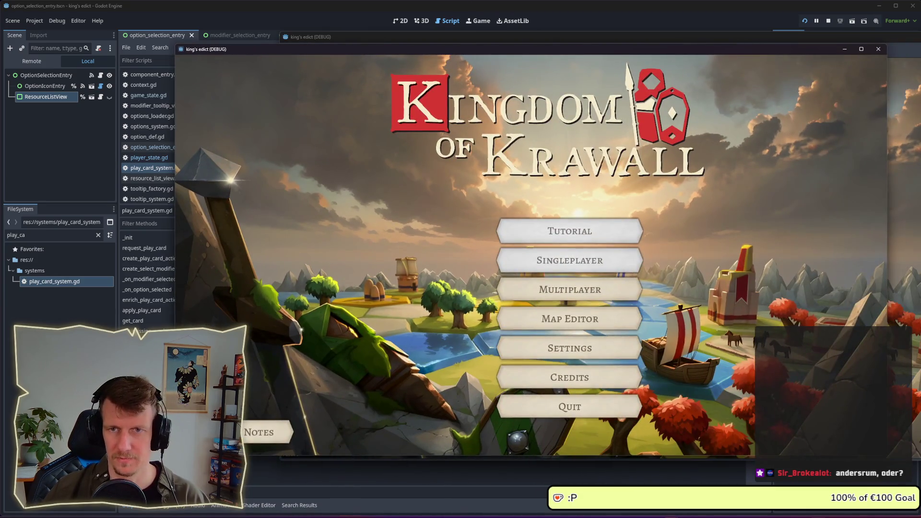
- Start a multiplayer match from the red start position and pick the Servant card to play
click(545, 290)
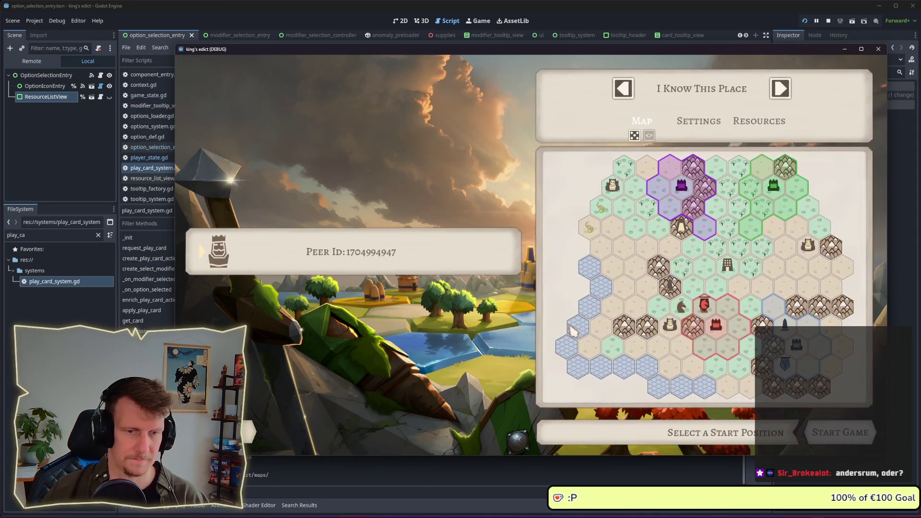
click(716, 327)
click(841, 433)
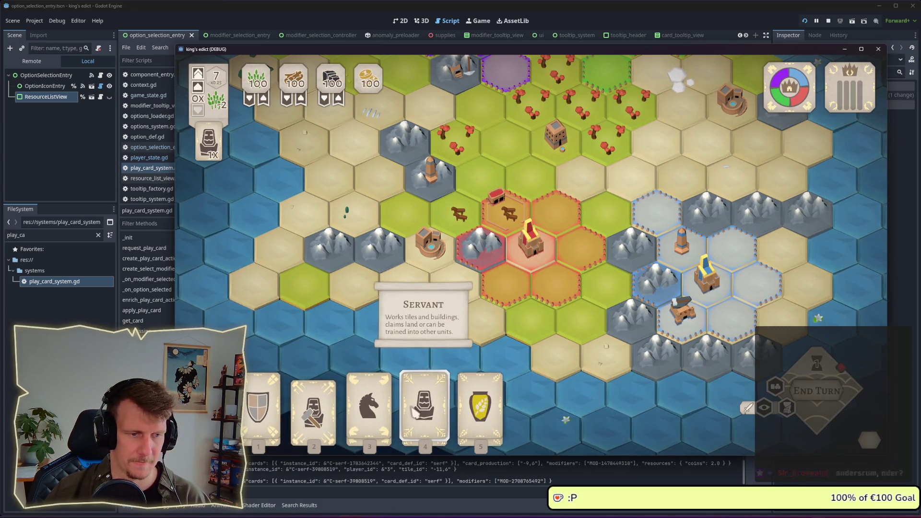
click(415, 411)
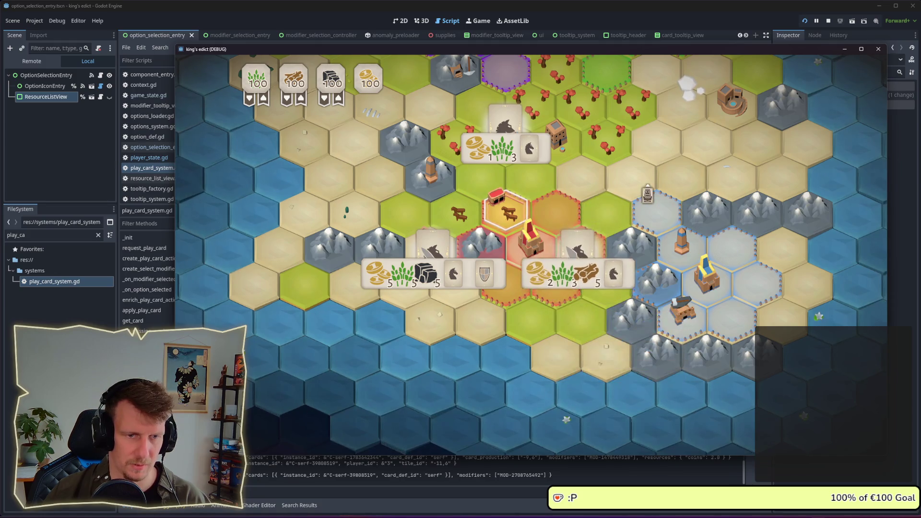
- Play the armor card, then play a servant and choose its Scout option
click(279, 411)
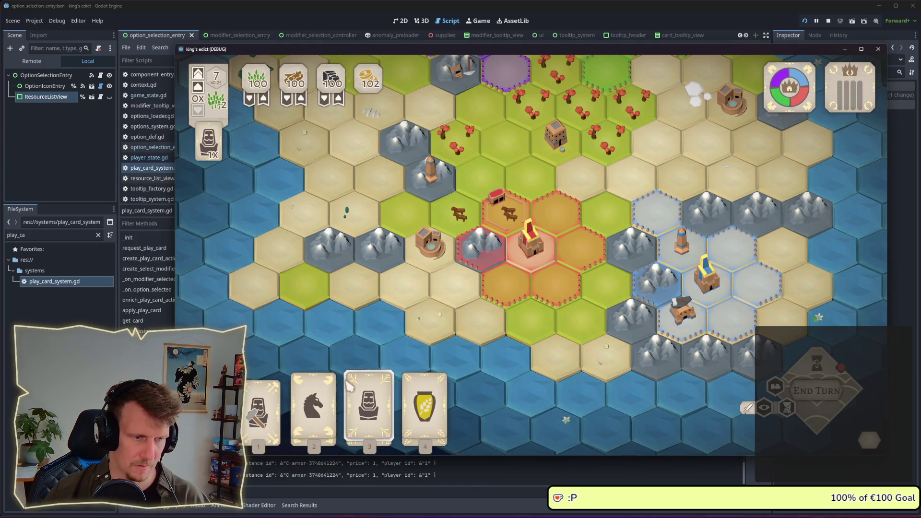
click(351, 403)
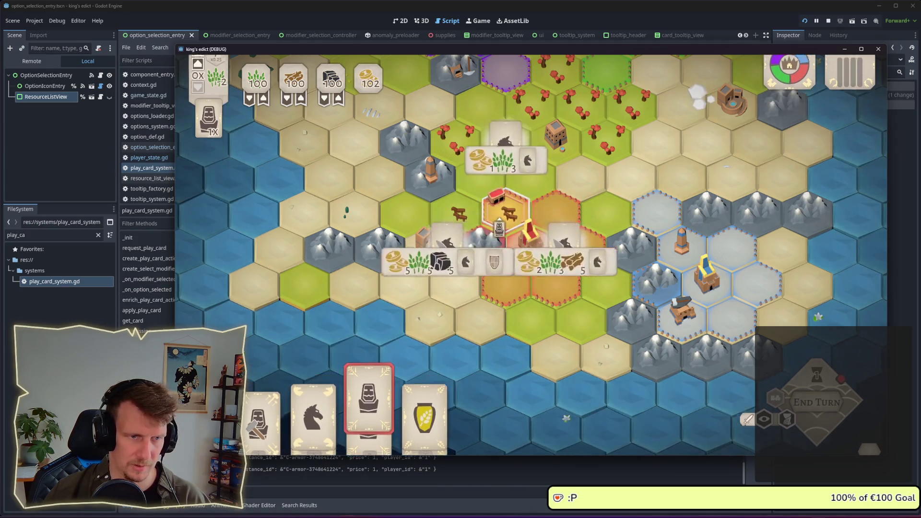
mouse_move(432, 288)
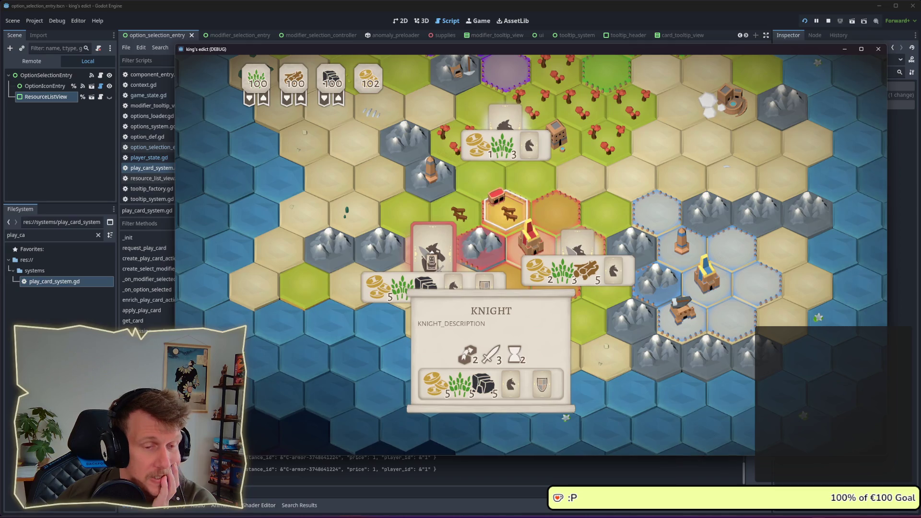
mouse_move(525, 260)
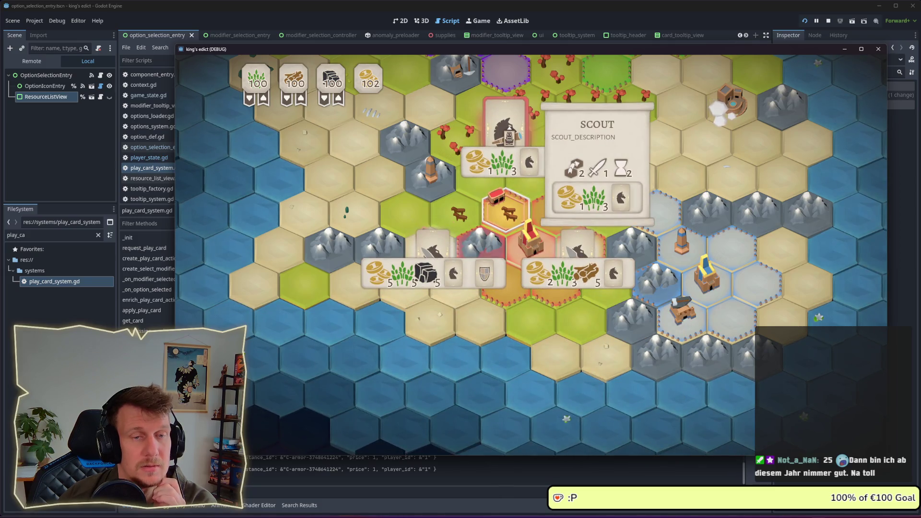
click(508, 136)
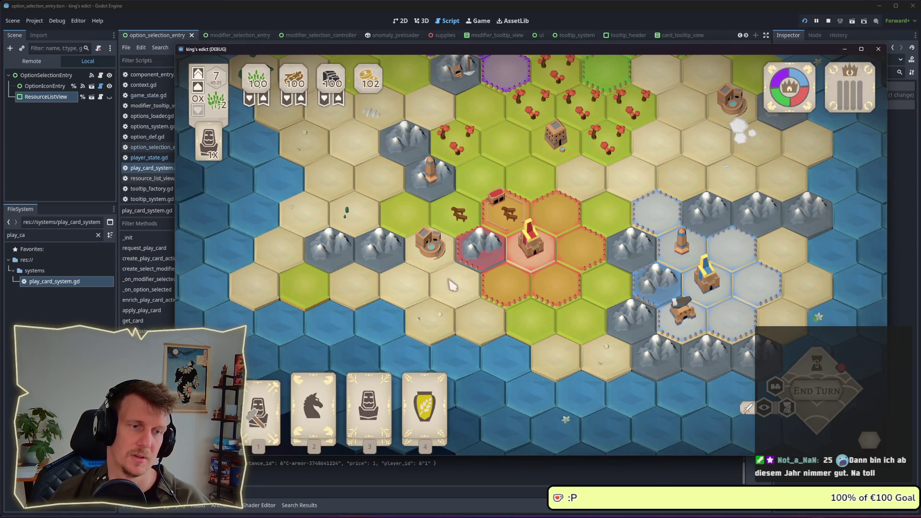
- Place another servant, train it into a Knight, and pause the game
click(369, 403)
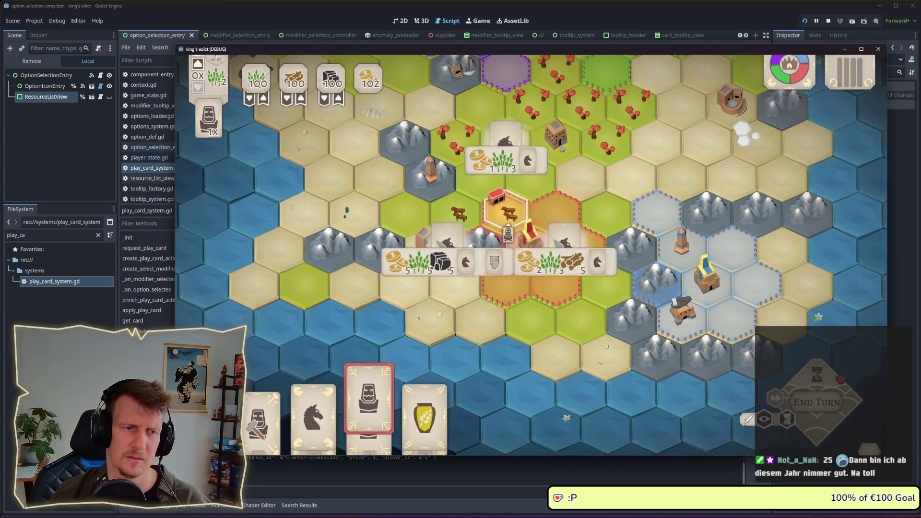
click(440, 263)
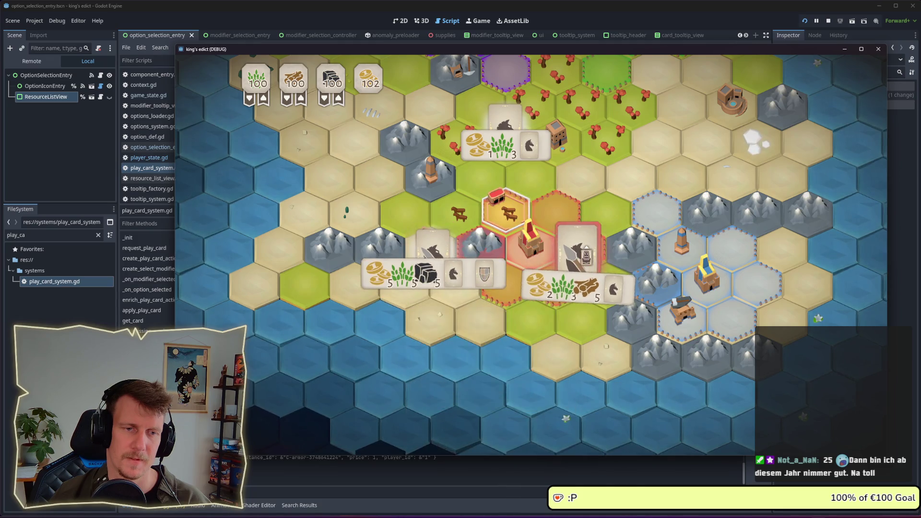
click(530, 317)
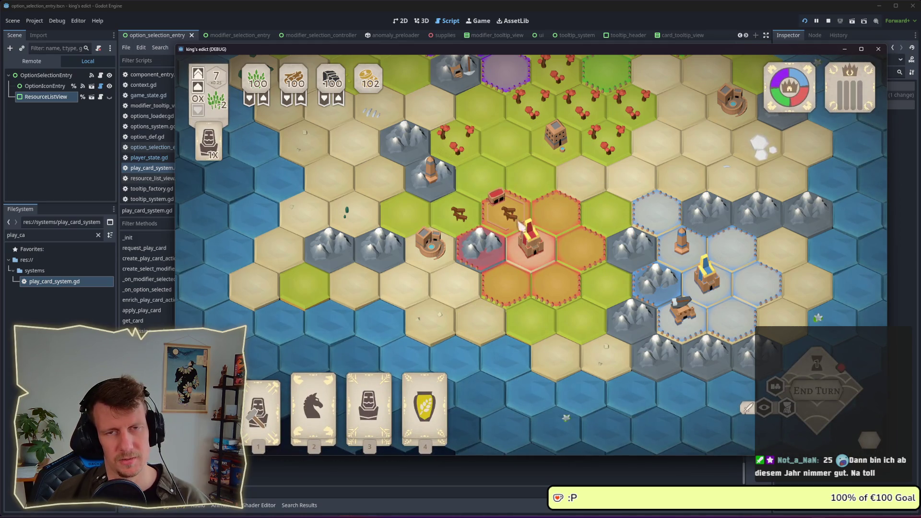
mouse_move(682, 291)
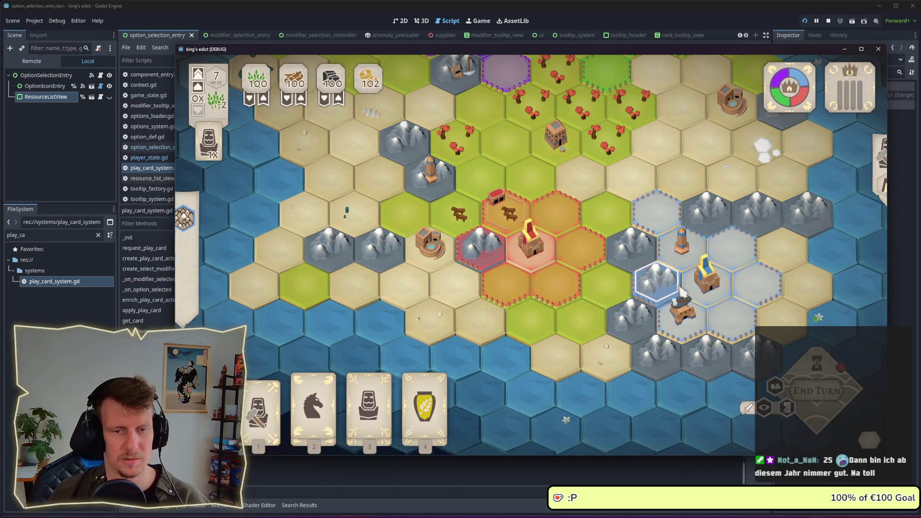
key(Escape)
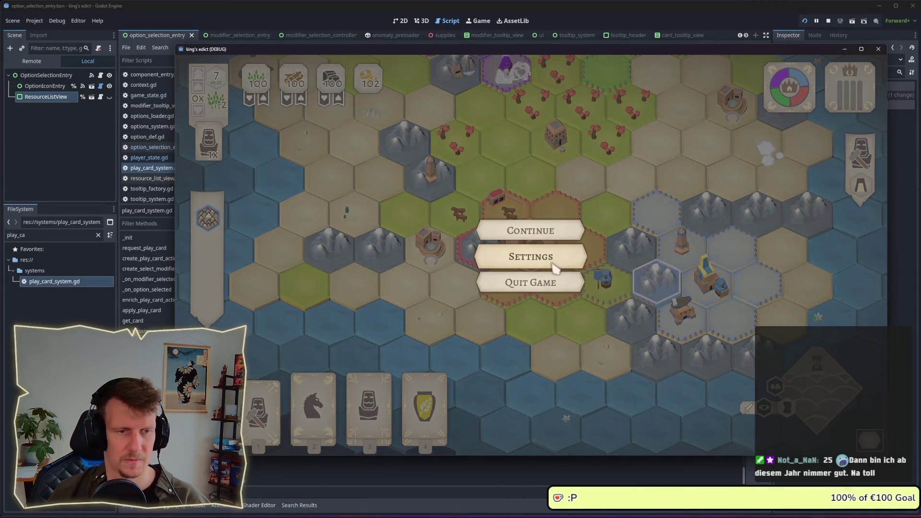
- Quit to the main menu and create a new multiplayer game from the red start position
click(556, 283)
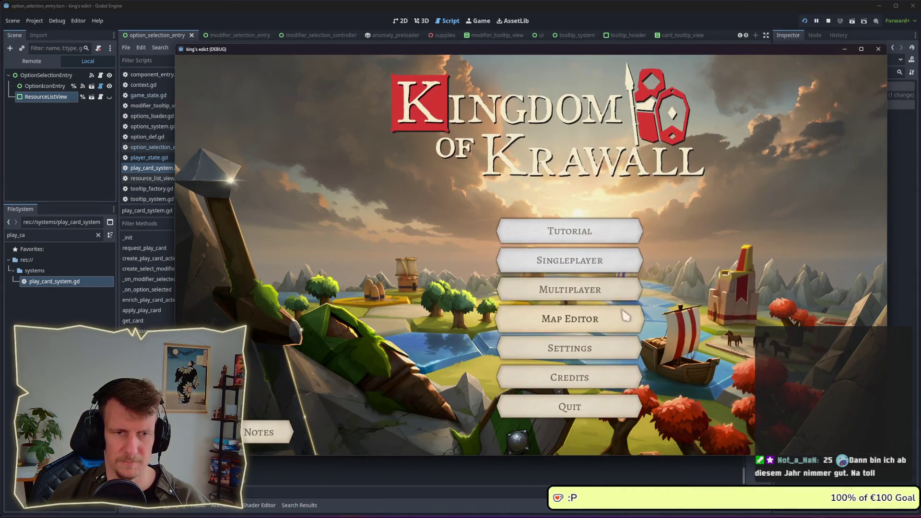
click(619, 291)
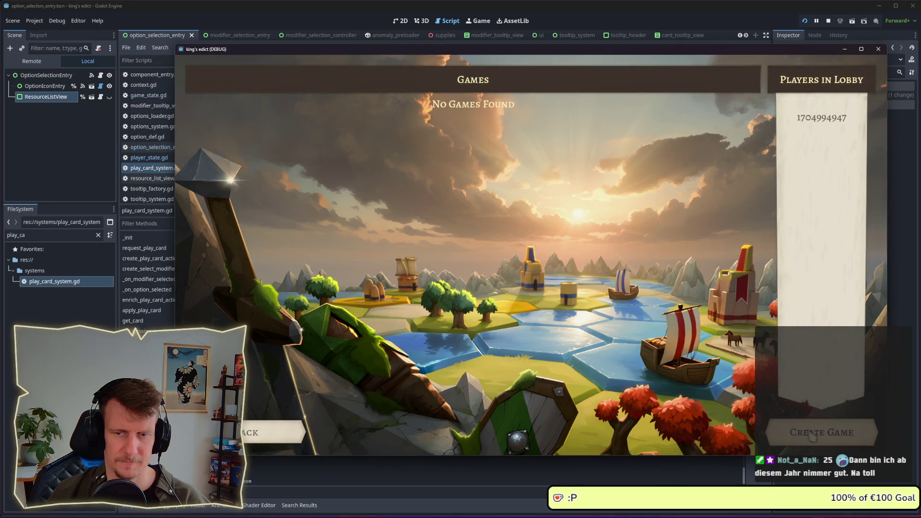
click(811, 434)
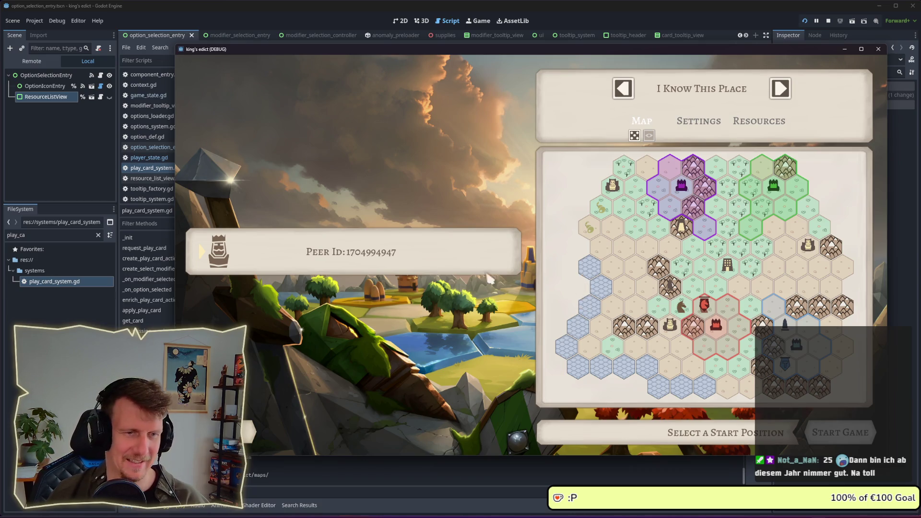
click(728, 350)
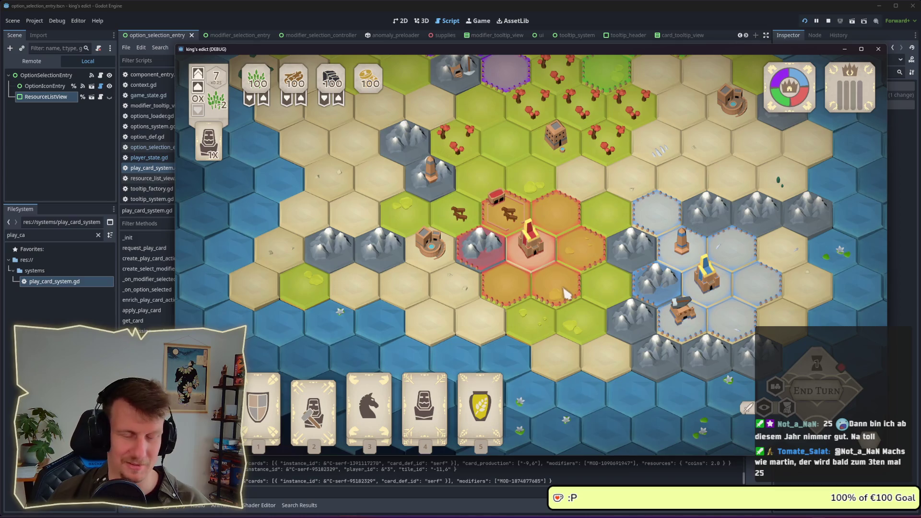
- Play serf card 4 beside the castle with the Horsemen option, then place another serf
key(2)
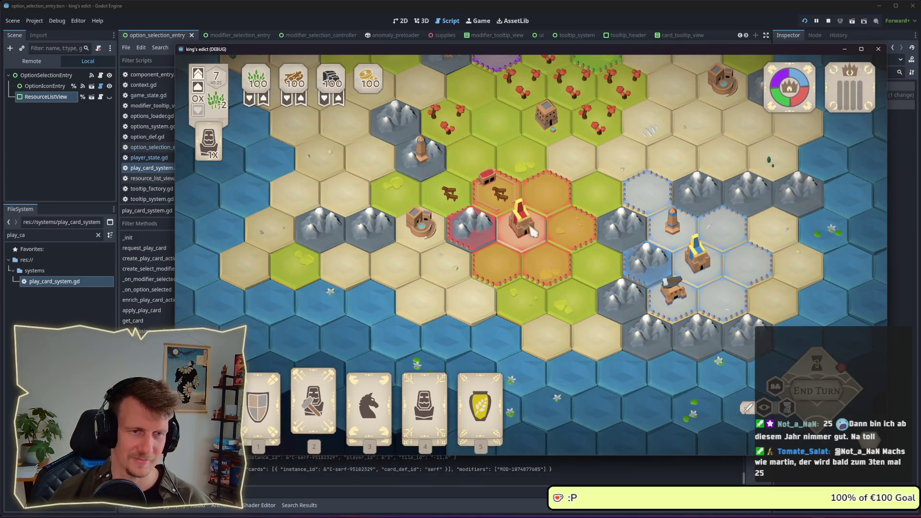
key(4)
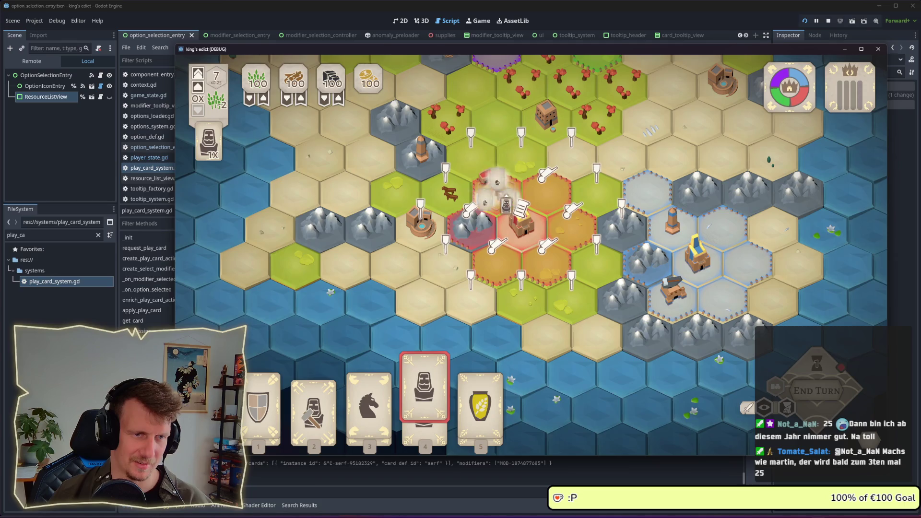
click(423, 223)
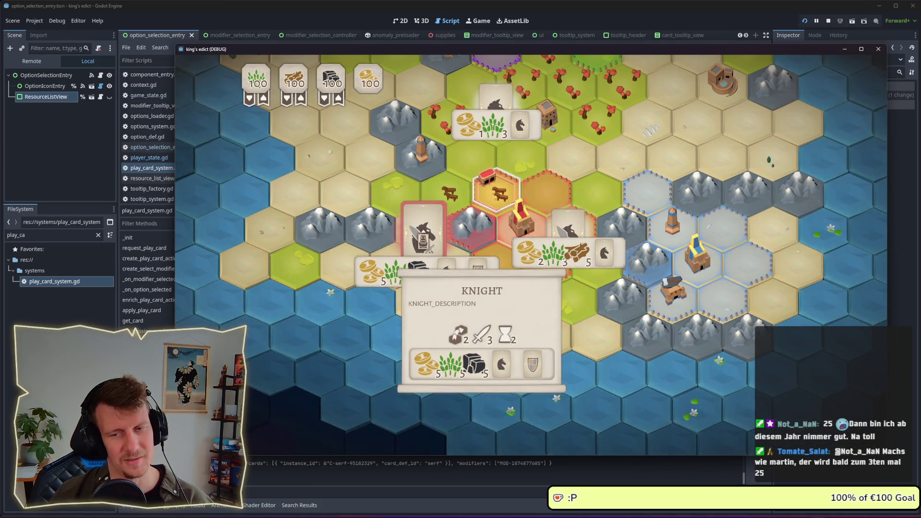
mouse_move(569, 226)
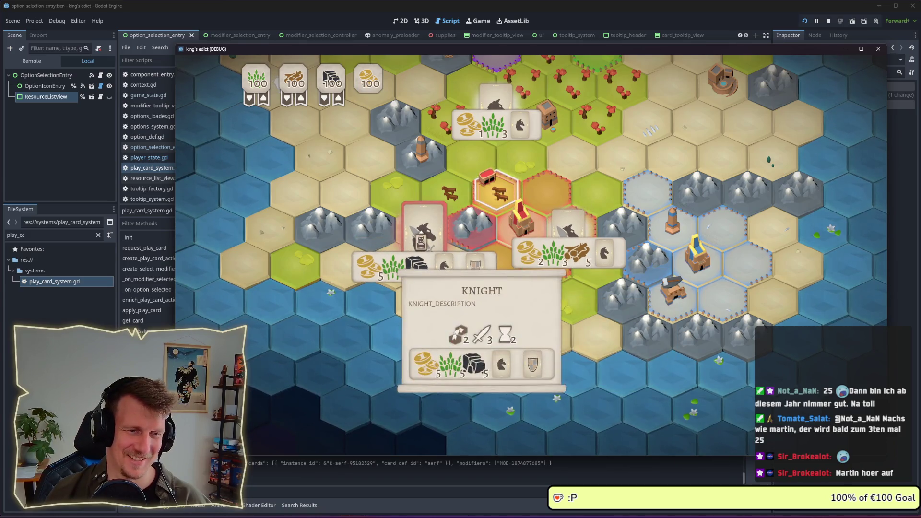
mouse_move(575, 246)
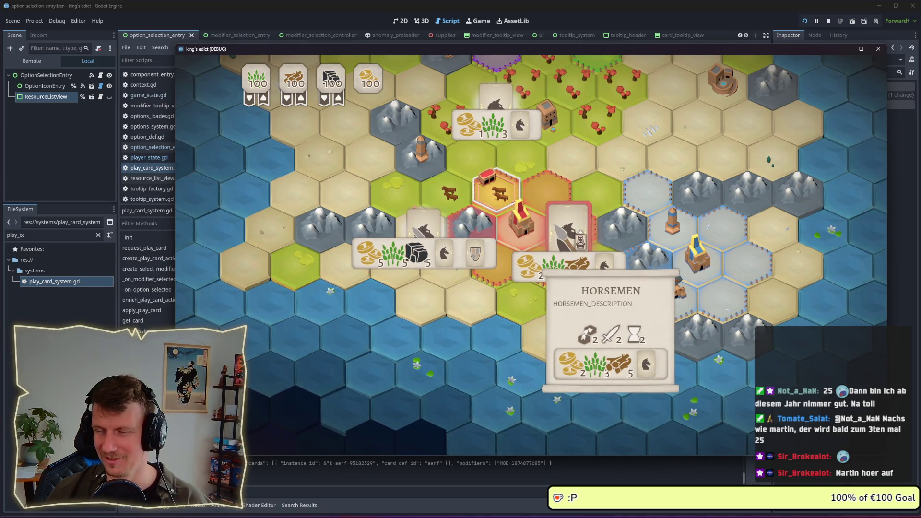
mouse_move(575, 246)
mouse_down()
mouse_move(572, 169)
mouse_move(597, 205)
mouse_move(571, 214)
mouse_up()
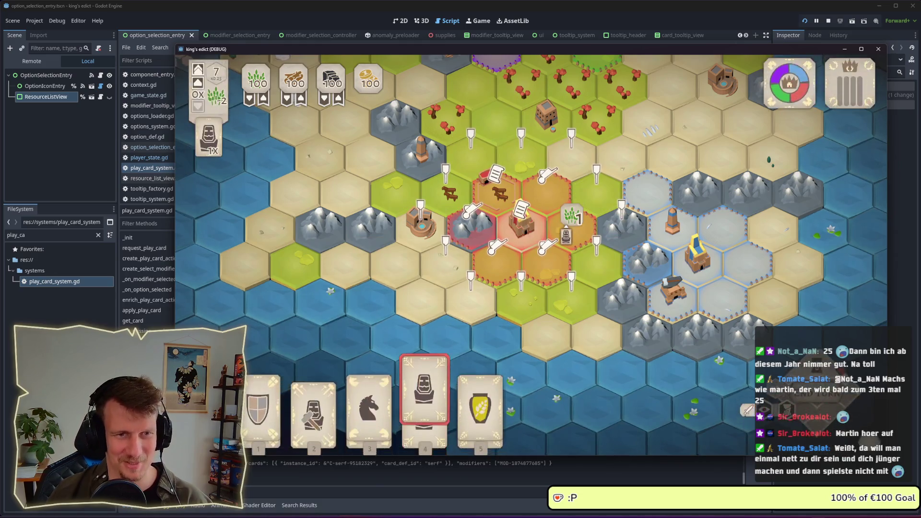
click(571, 214)
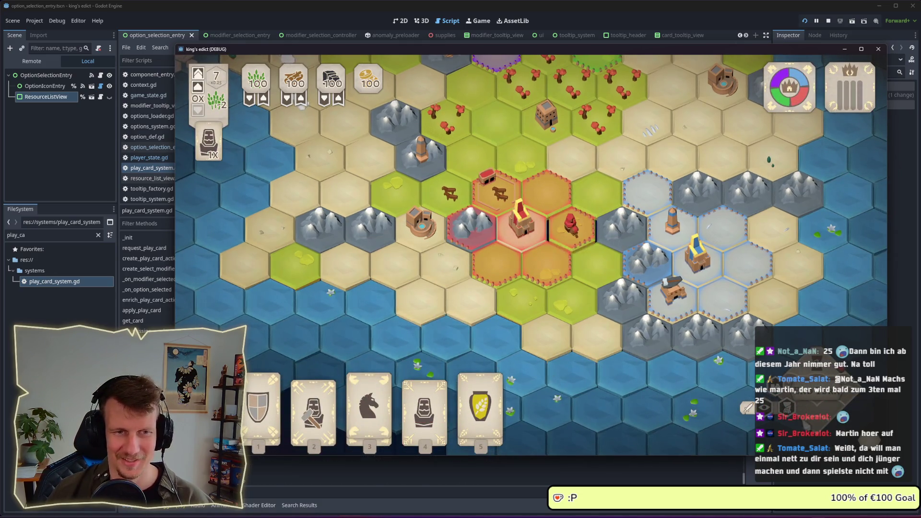
key(4)
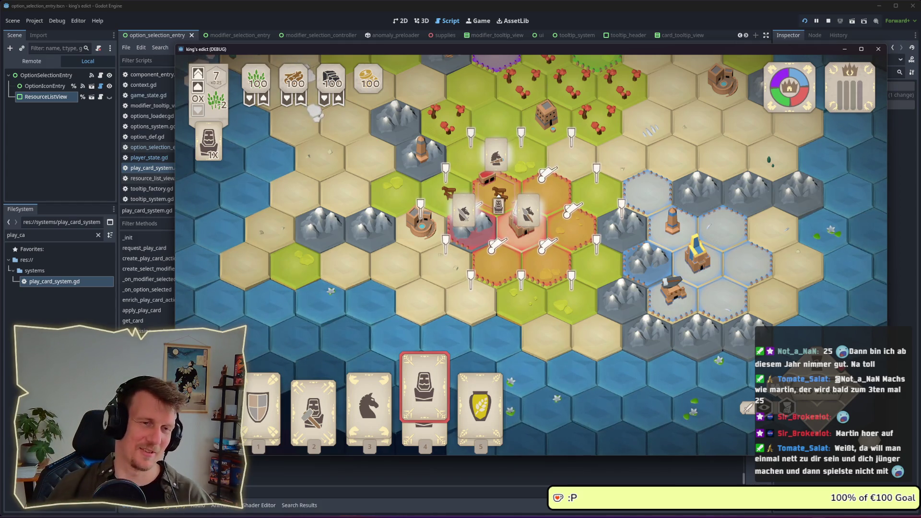
click(528, 211)
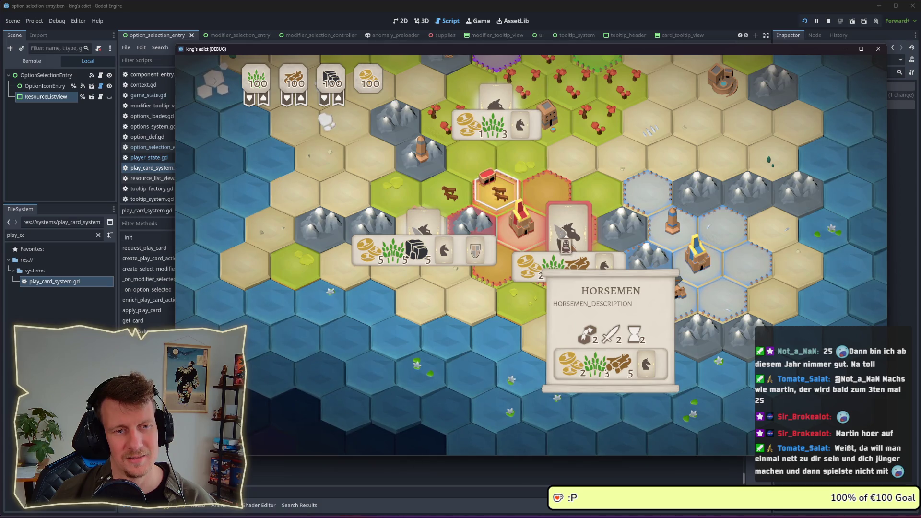
click(423, 230)
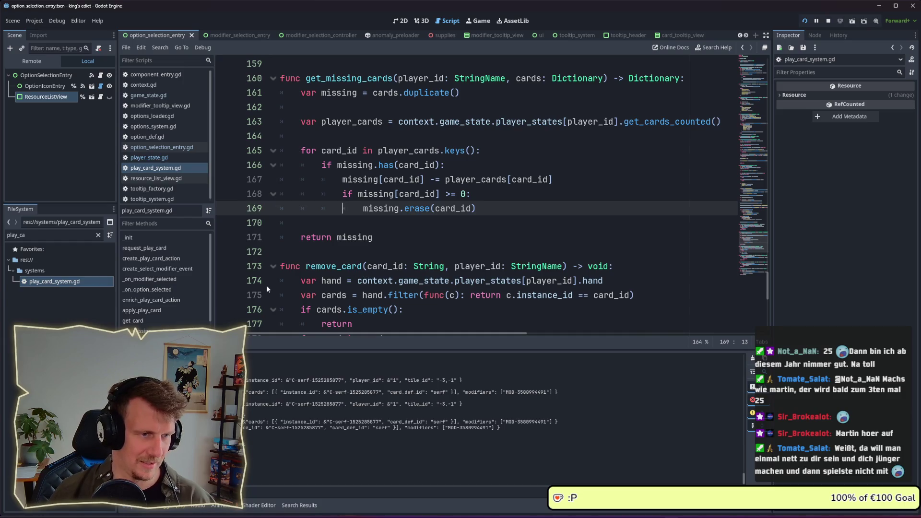
click(326, 224)
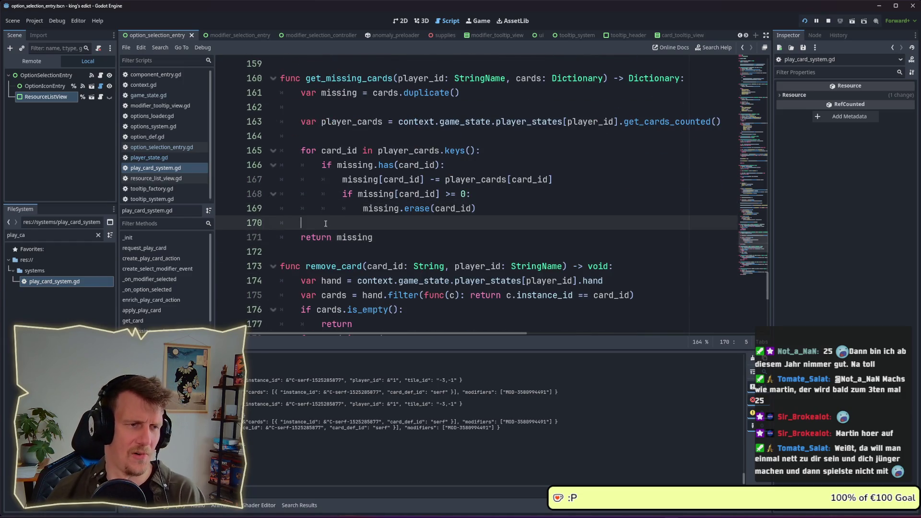
scroll(326, 223, up, 3)
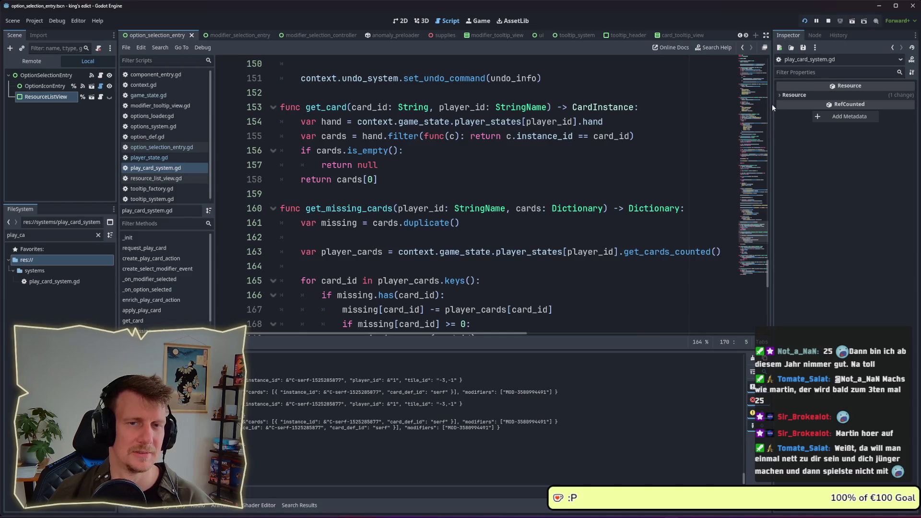
scroll(449, 219, up, 20)
scroll(433, 228, up, 4)
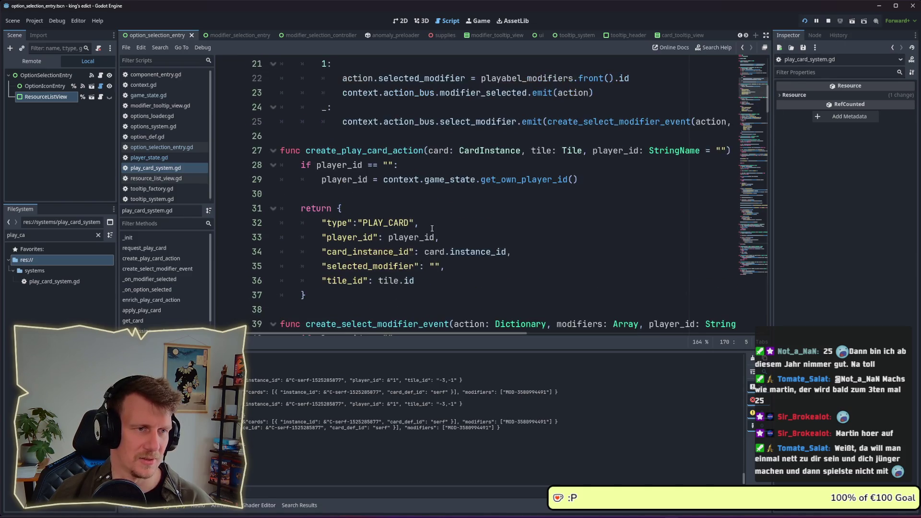
scroll(432, 228, down, 3)
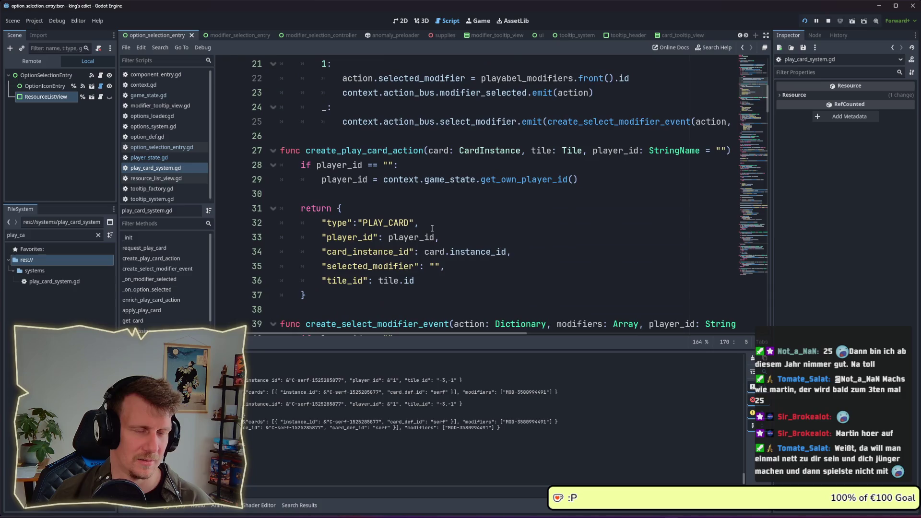
scroll(432, 229, up, 4)
scroll(433, 228, up, 3)
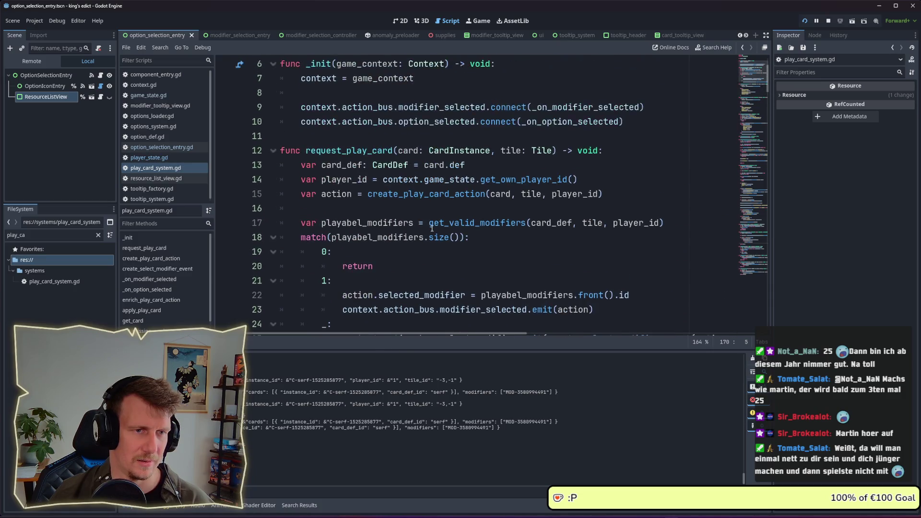
scroll(432, 229, down, 11)
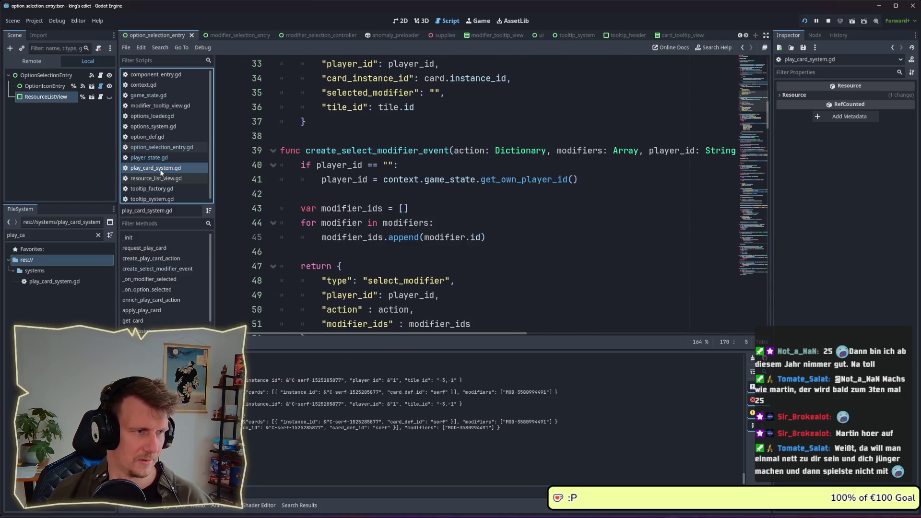
click(154, 148)
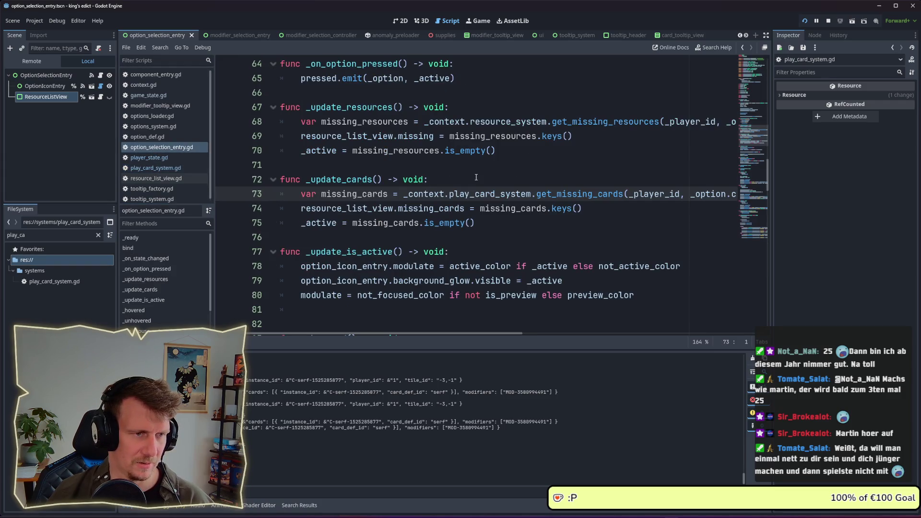
mouse_move(767, 180)
mouse_down()
mouse_move(770, 59)
mouse_move(773, 191)
mouse_move(775, 171)
mouse_up()
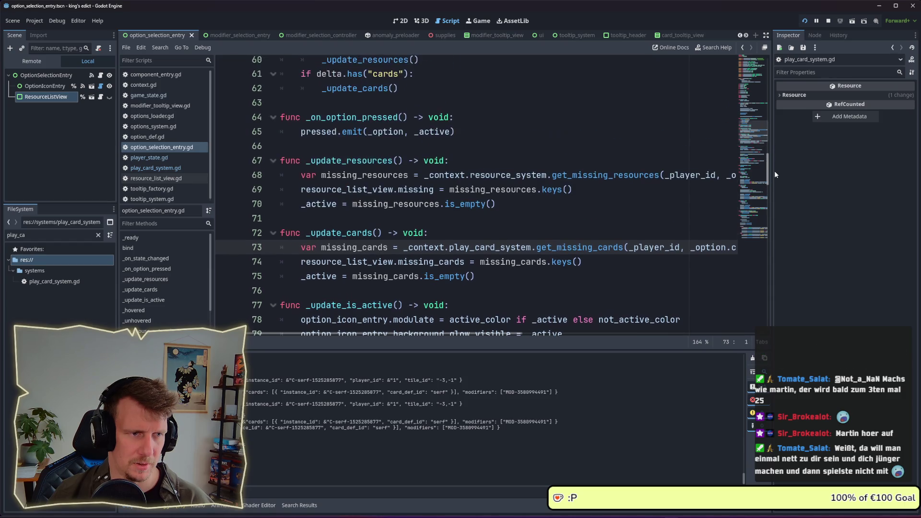
- Search all files for _update_resources and jump to its matches on lines 60 and 53
double_click(349, 160)
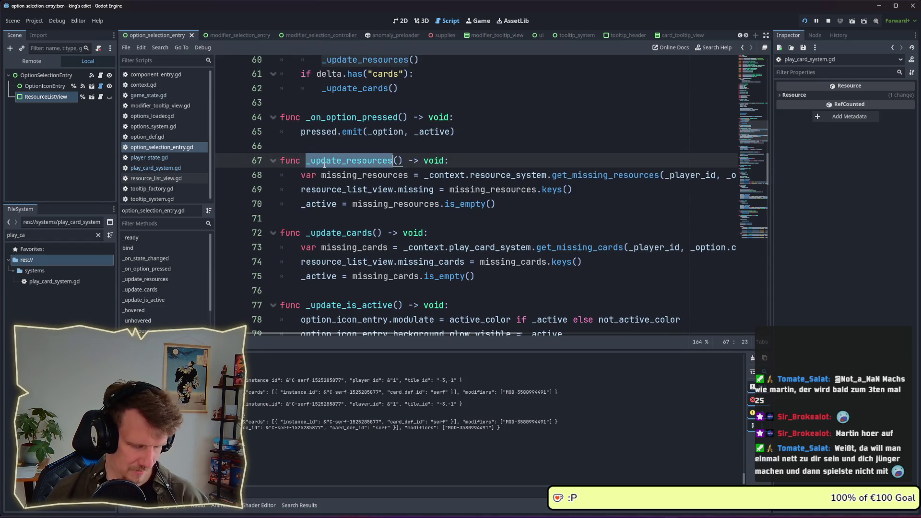
key(ctrl+shift+f)
click(639, 305)
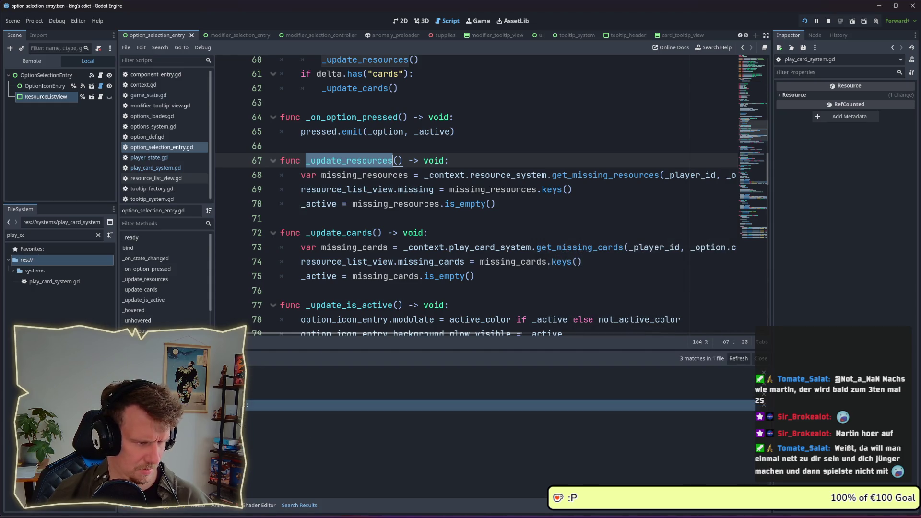
click(192, 394)
click(192, 384)
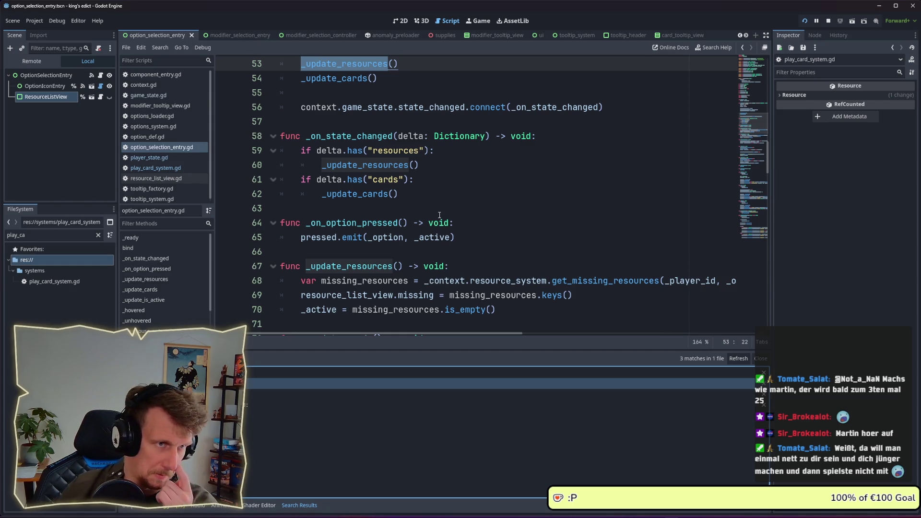
scroll(398, 254, up, 3)
scroll(397, 253, down, 2)
scroll(398, 250, down, 2)
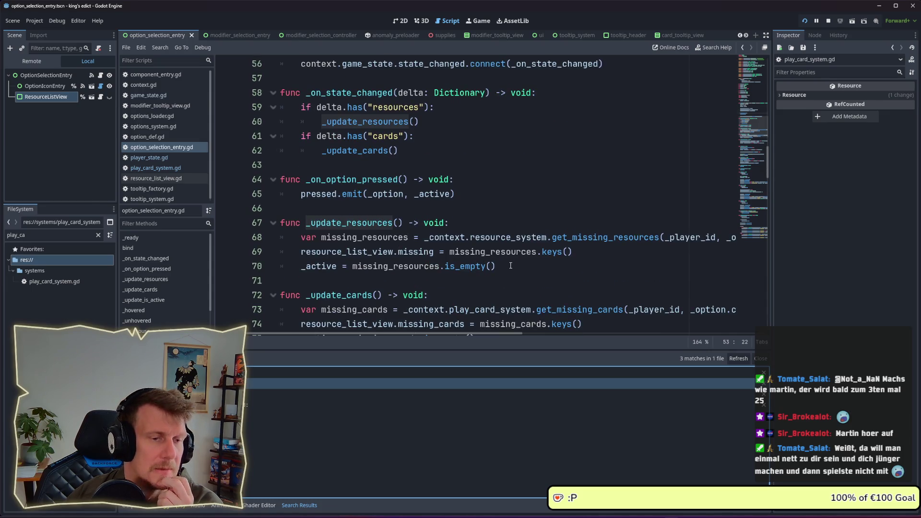
- Review lines 70–75, selecting the missing_resources.is_empty() and missing_cards.is_empty() expressions
click(512, 265)
scroll(499, 257, down, 3)
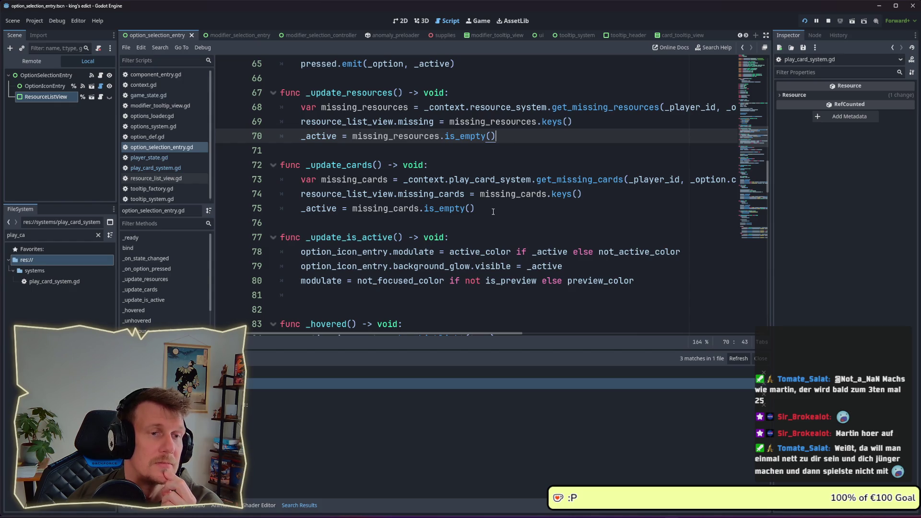
mouse_move(482, 196)
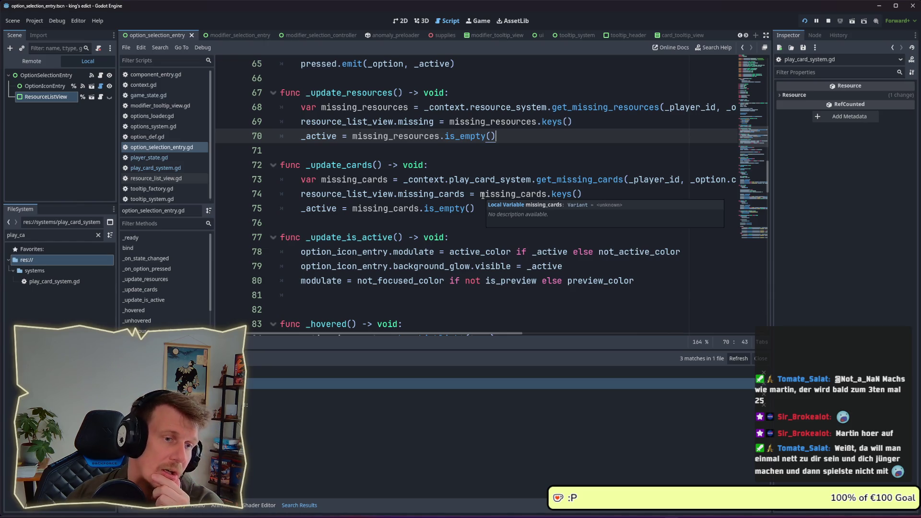
scroll(483, 195, up, 3)
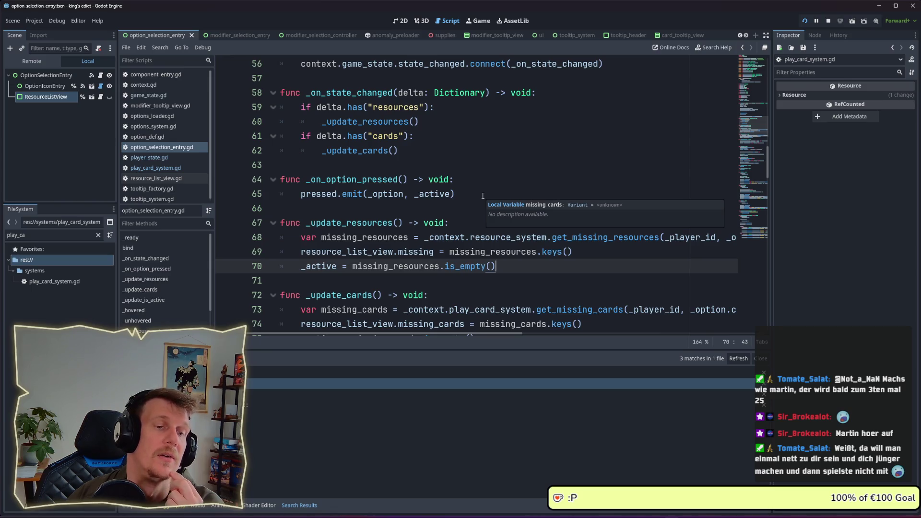
scroll(483, 195, down, 1)
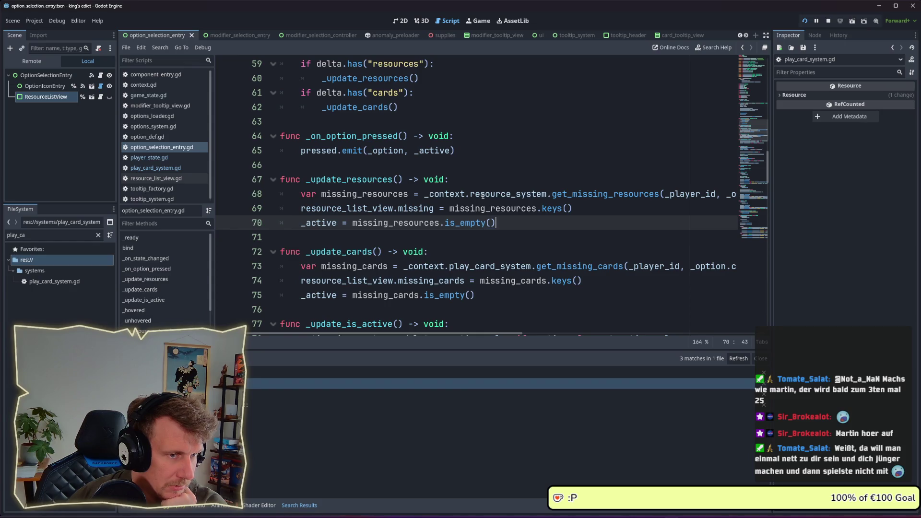
scroll(483, 196, down, 2)
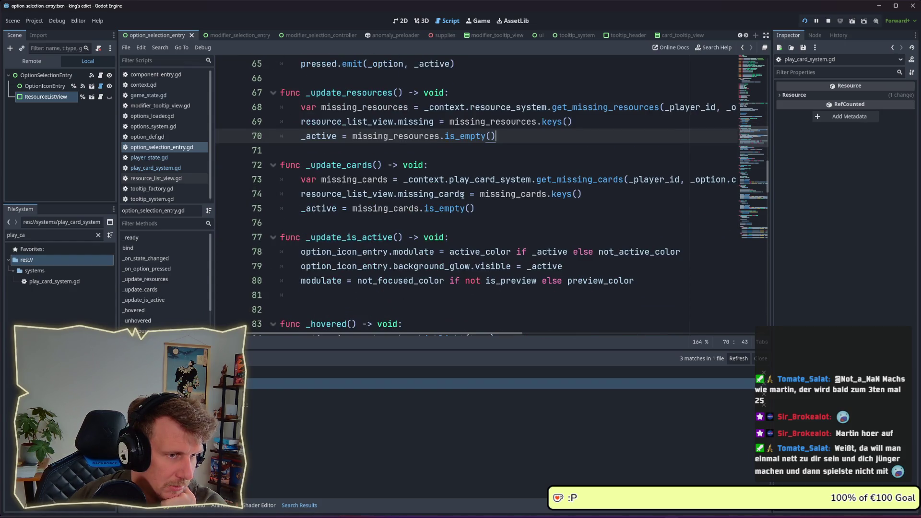
mouse_move(495, 136)
mouse_down()
mouse_move(354, 136)
mouse_move(288, 151)
mouse_move(499, 137)
mouse_move(343, 137)
mouse_up()
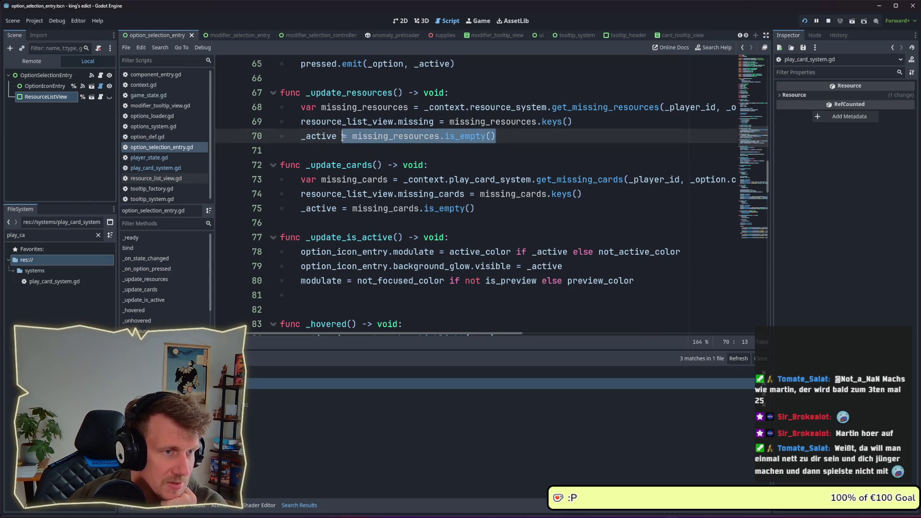
scroll(352, 138, up, 3)
scroll(352, 137, down, 3)
click(476, 208)
mouse_move(476, 208)
mouse_down()
mouse_move(355, 194)
mouse_move(353, 205)
mouse_up()
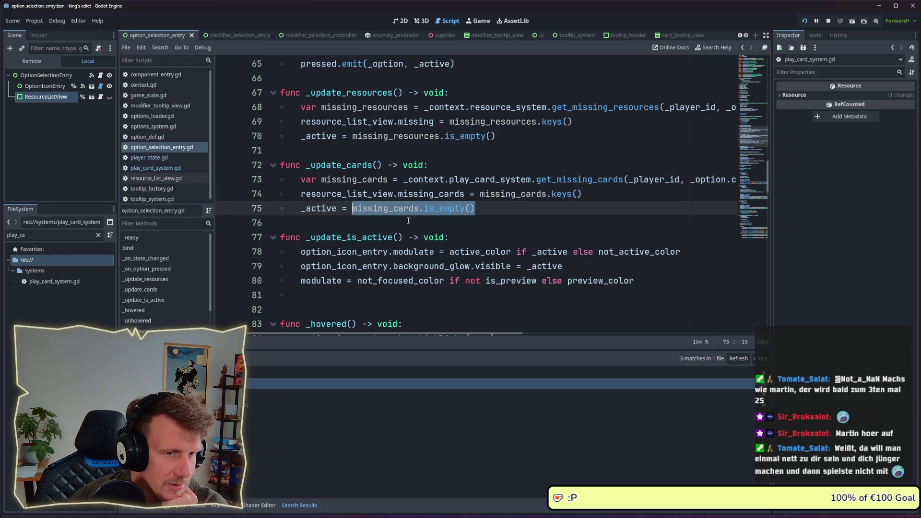
- Find the _update_is_active function and select its _update_is_active() call text
drag(581, 194, 302, 194)
mouse_move(445, 209)
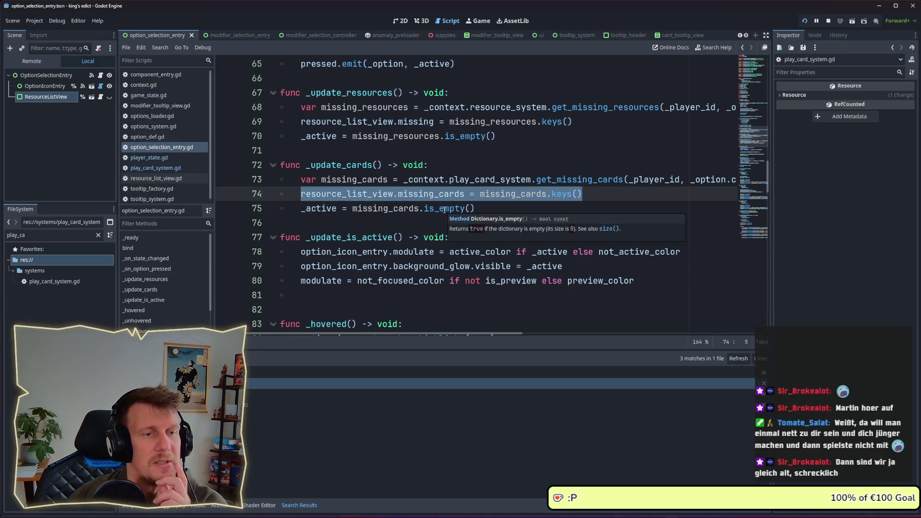
scroll(445, 210, down, 1)
scroll(364, 197, down, 1)
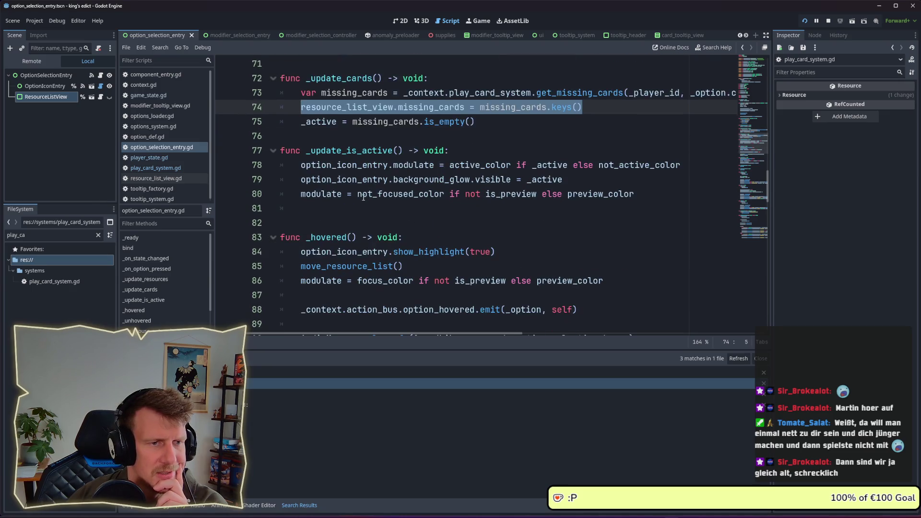
double_click(362, 151)
scroll(391, 197, up, 4)
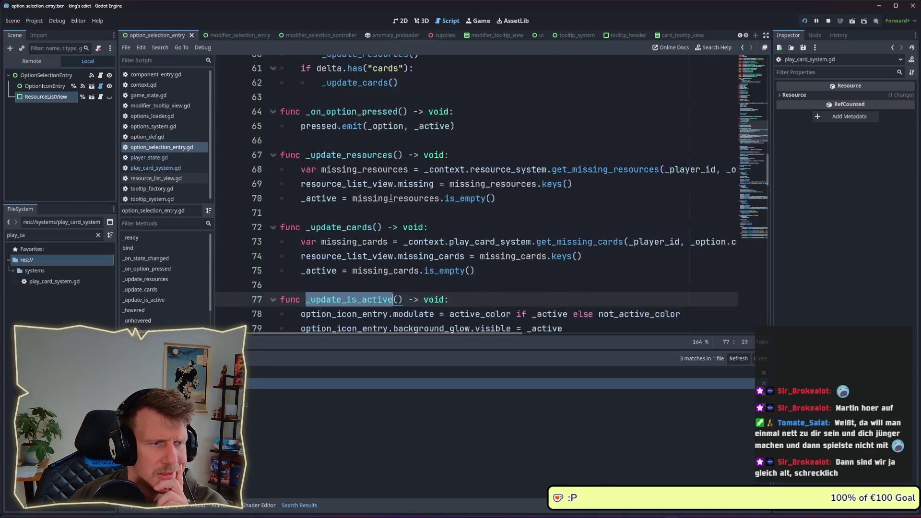
scroll(391, 197, down, 1)
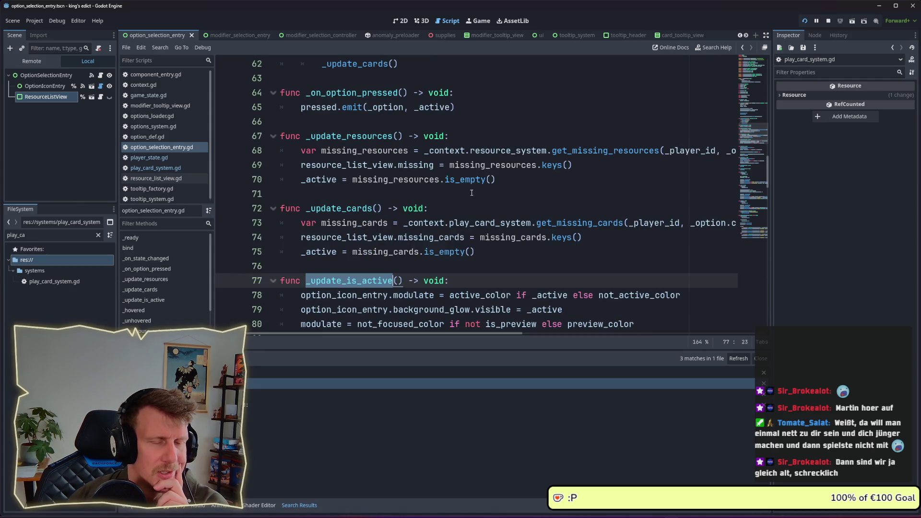
click(356, 266)
drag(402, 280, 308, 280)
- Copy _update_is_active() and paste it on a new line after line 70
key(ctrl+c)
click(504, 185)
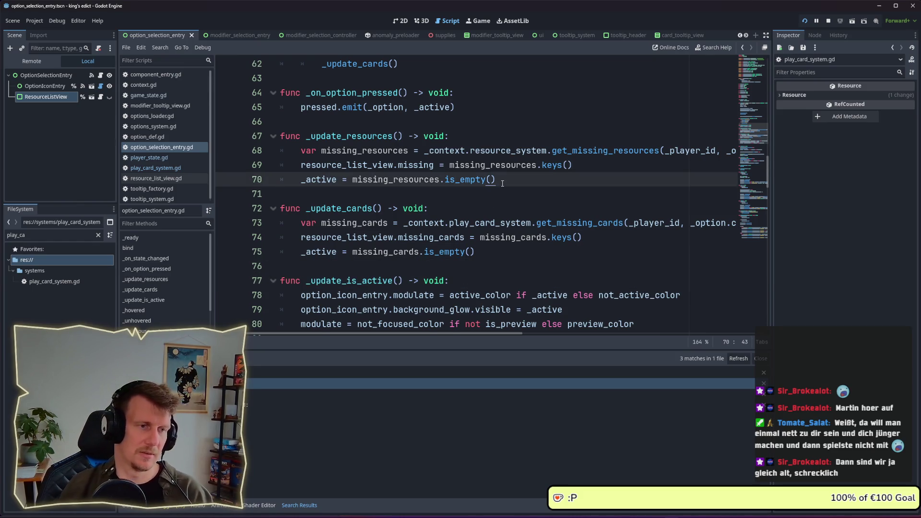
key(Return)
key(ctrl+v)
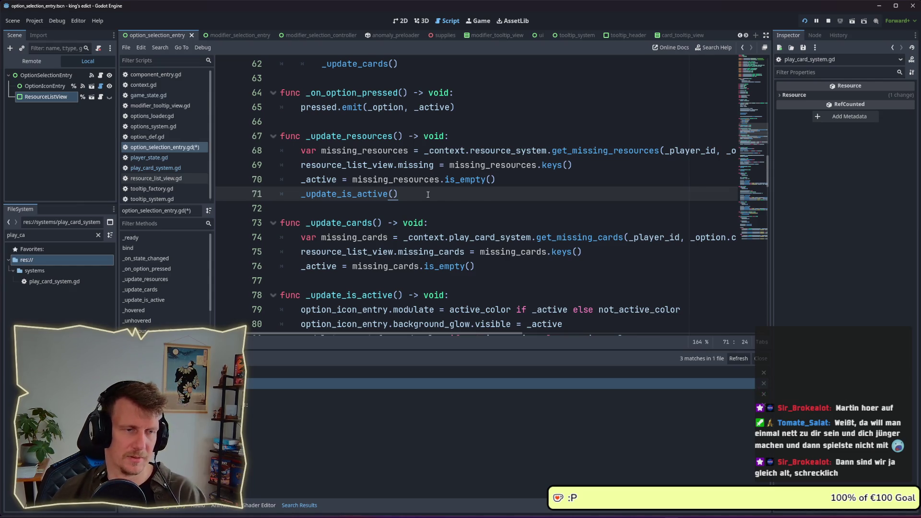
- Paste _update_is_active() after line 76 too, then save and run the project
scroll(415, 203, up, 3)
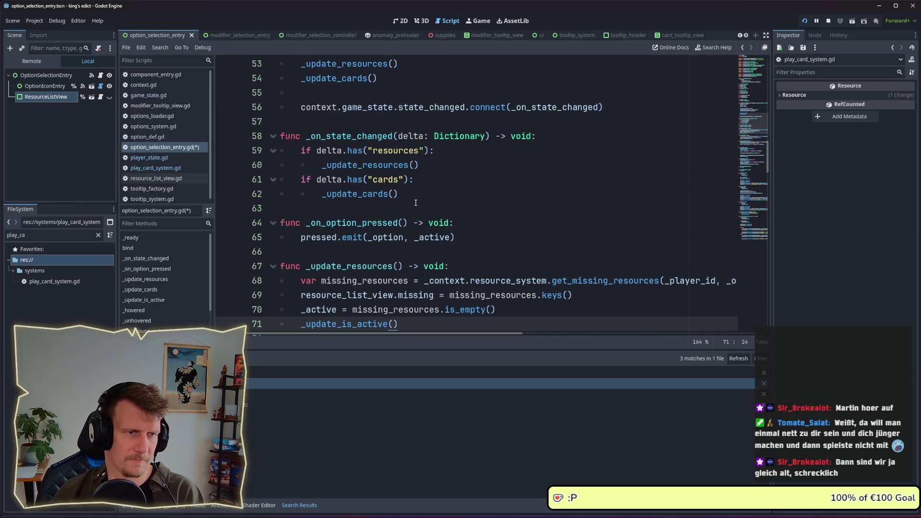
scroll(419, 186, down, 2)
click(496, 308)
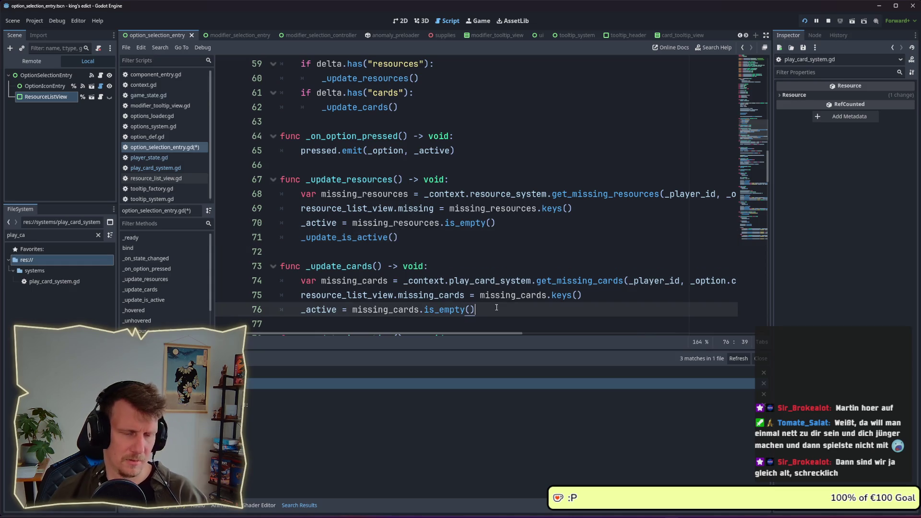
key(Return)
key(ctrl+v)
key(ctrl+s)
click(806, 22)
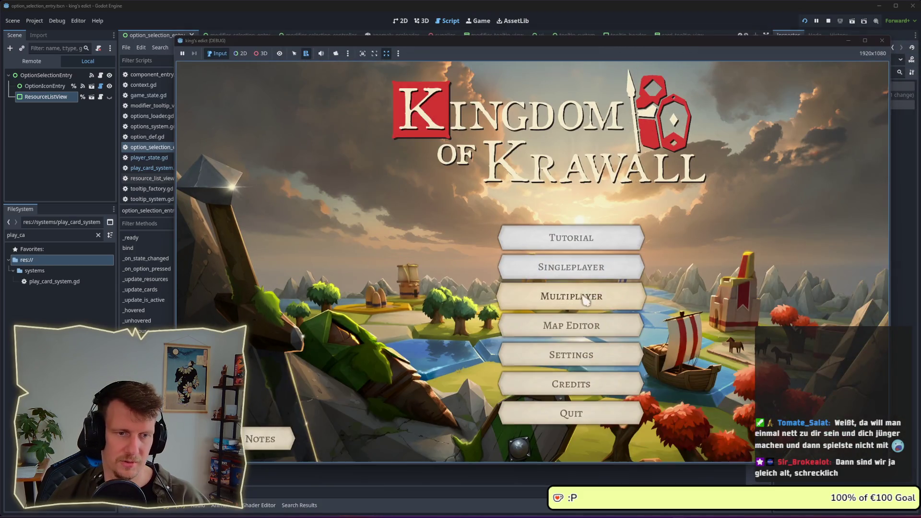
- Open Multiplayer on the I Know This Place map and begin from a start position
click(592, 298)
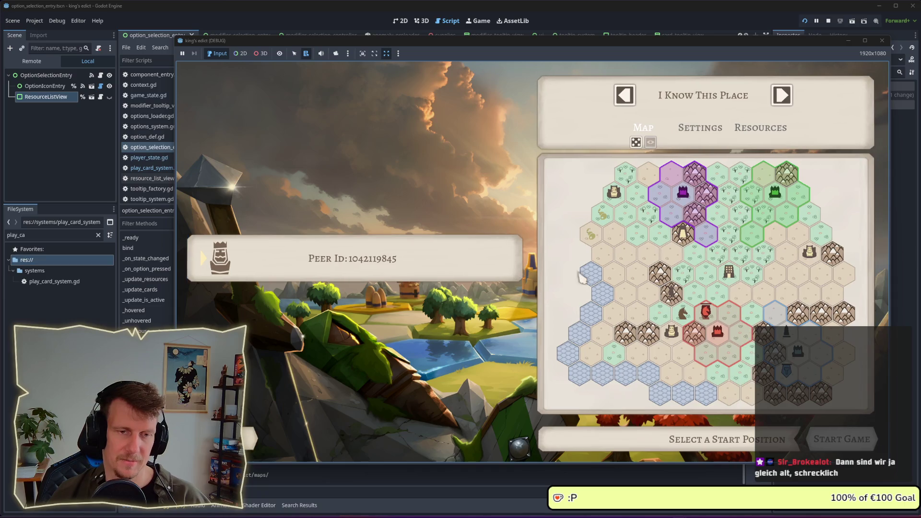
click(717, 334)
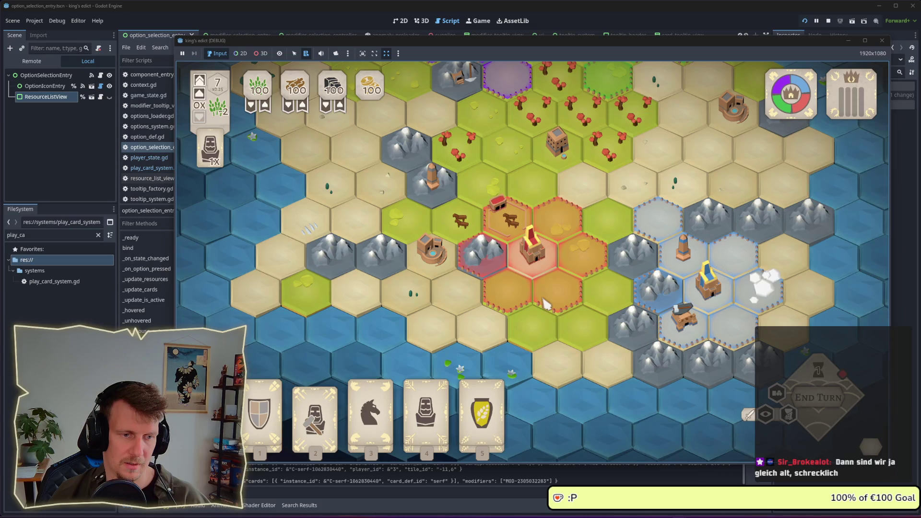
- Play card 4 and place a Knight on the central hex
key(4)
key(Return)
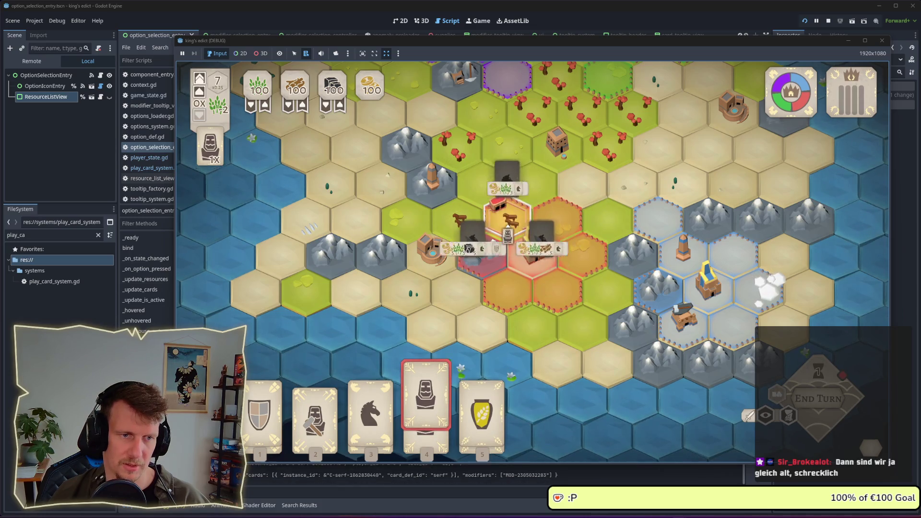
key(Right)
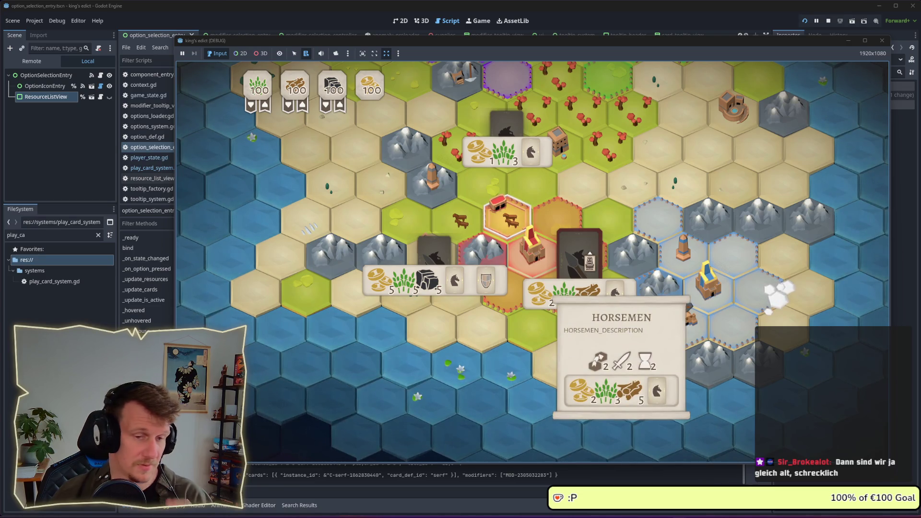
key(Left)
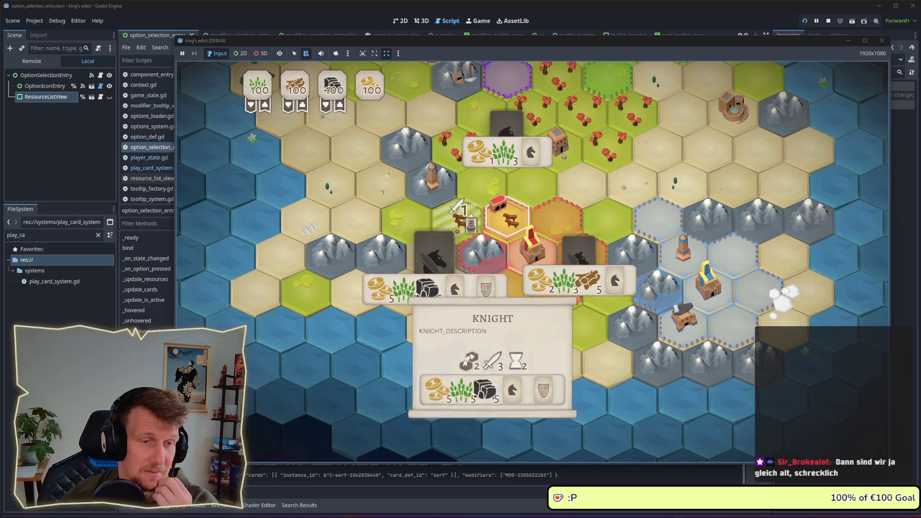
key(Return)
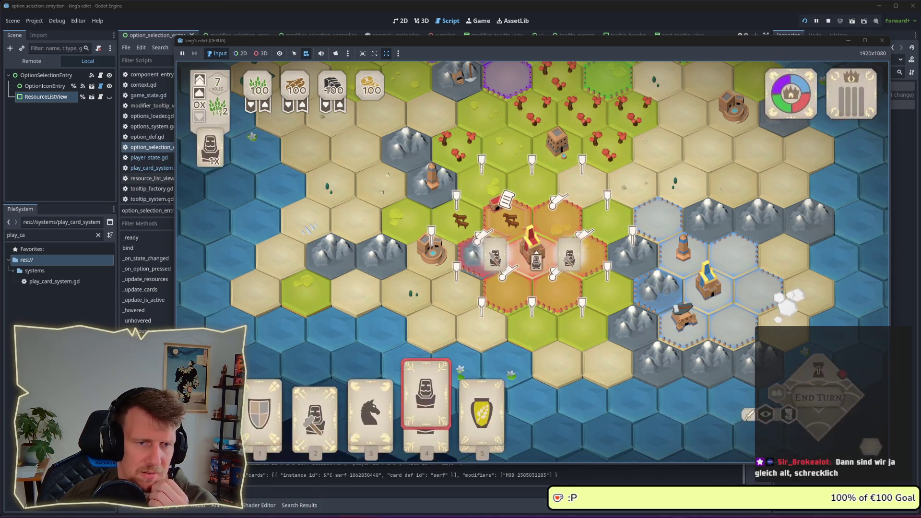
- Place a Spearmen unit, then another Knight on the lower-left hex
key(Right)
key(Left)
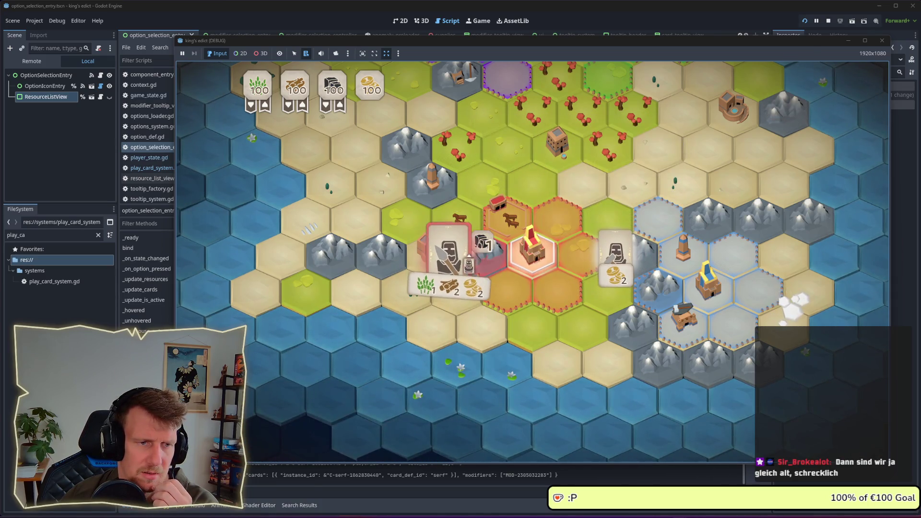
key(Return)
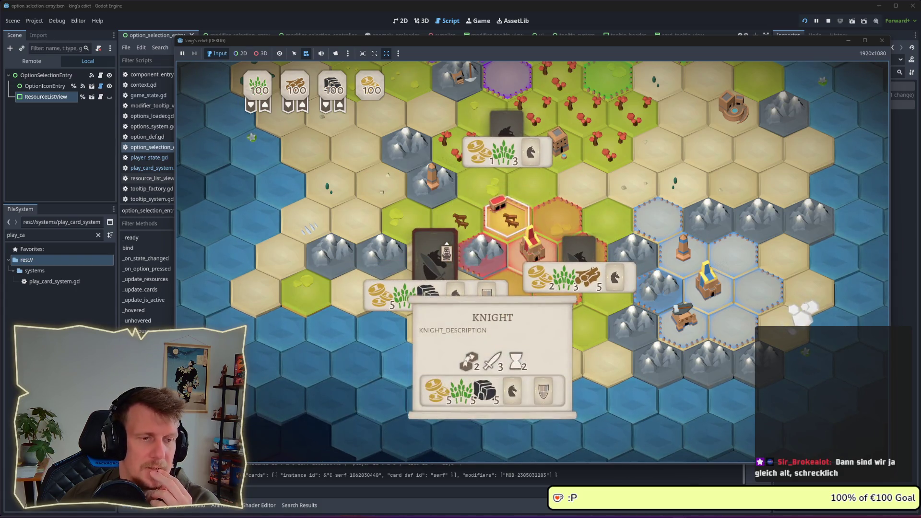
key(Return)
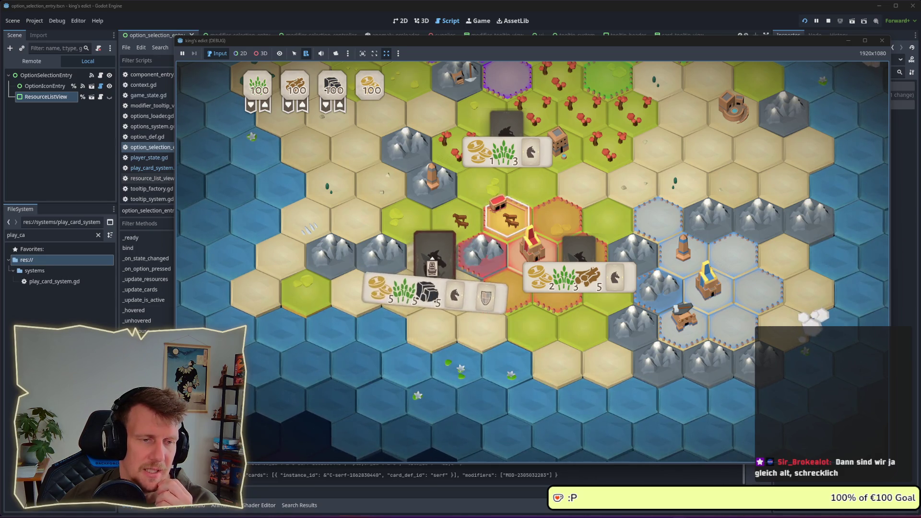
mouse_move(432, 268)
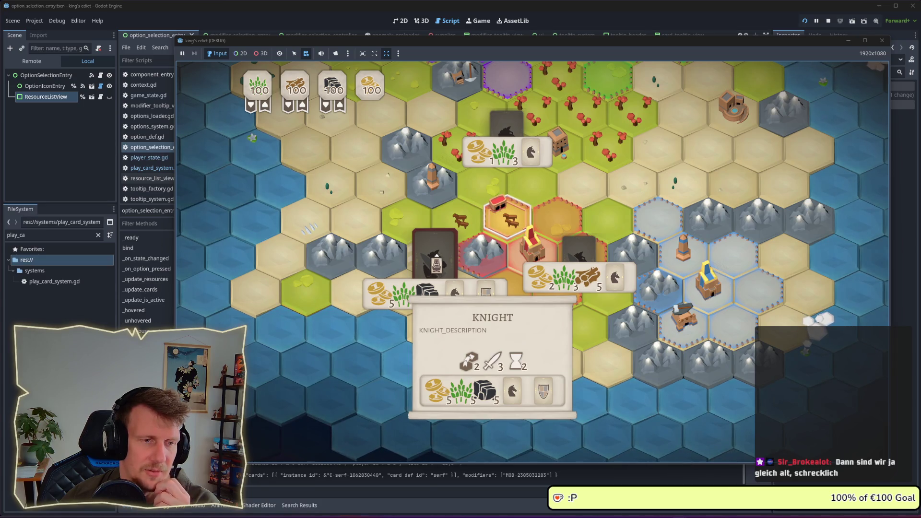
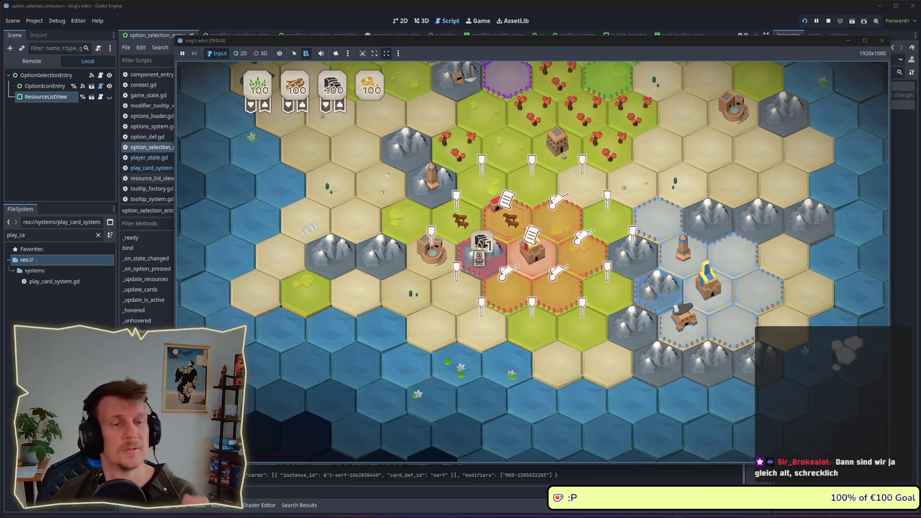
- Hit the line 76 breakpoint, expand missing_cards to see horse at -1.0, then stop the game
key(alt+Tab)
scroll(373, 285, down, 2)
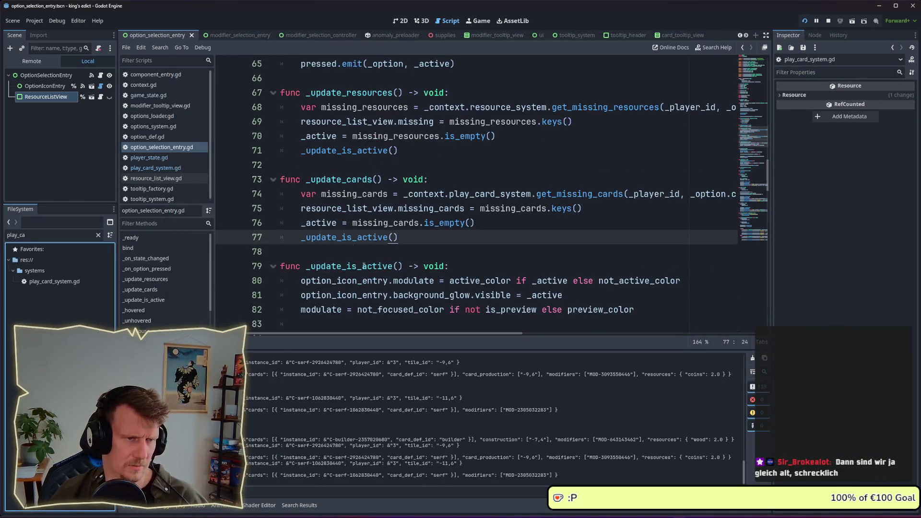
key(alt+Tab)
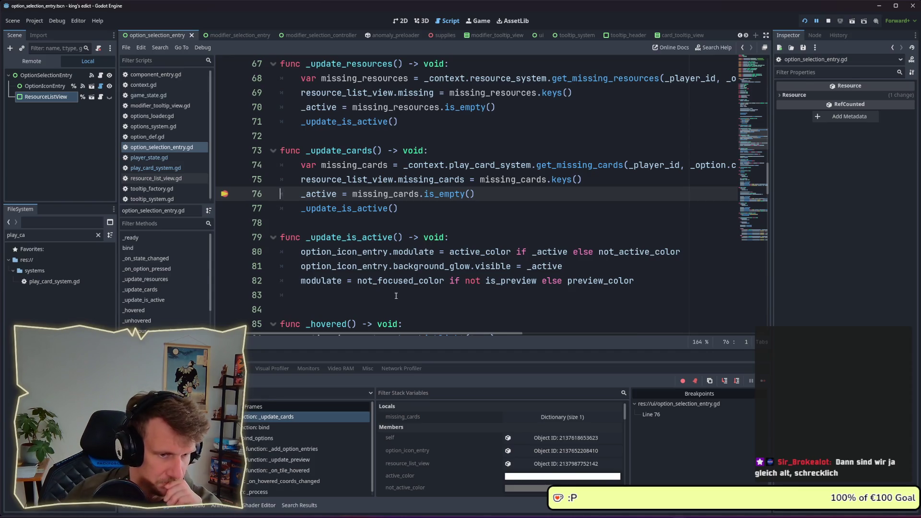
click(560, 417)
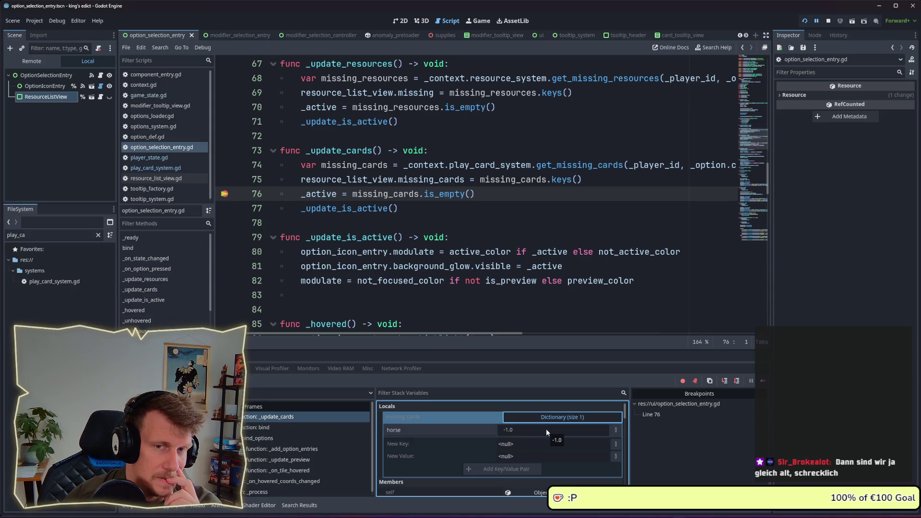
scroll(547, 432, down, 1)
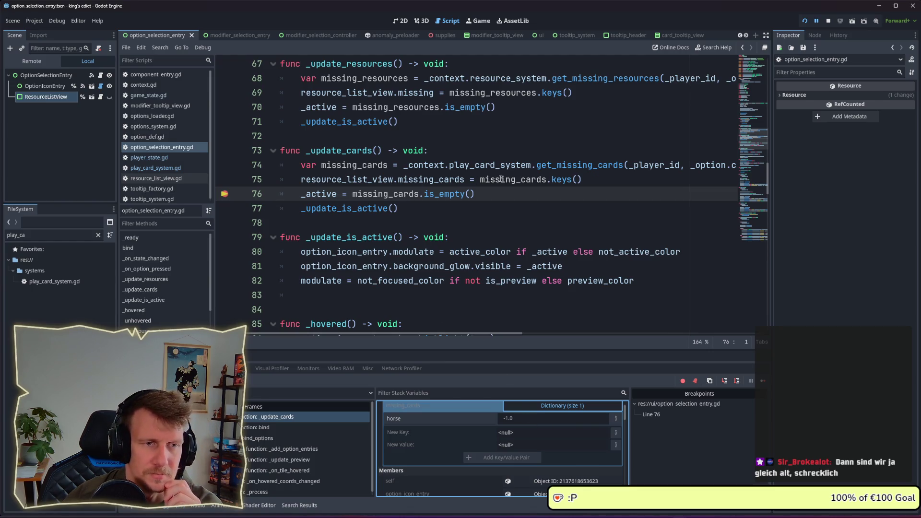
click(829, 25)
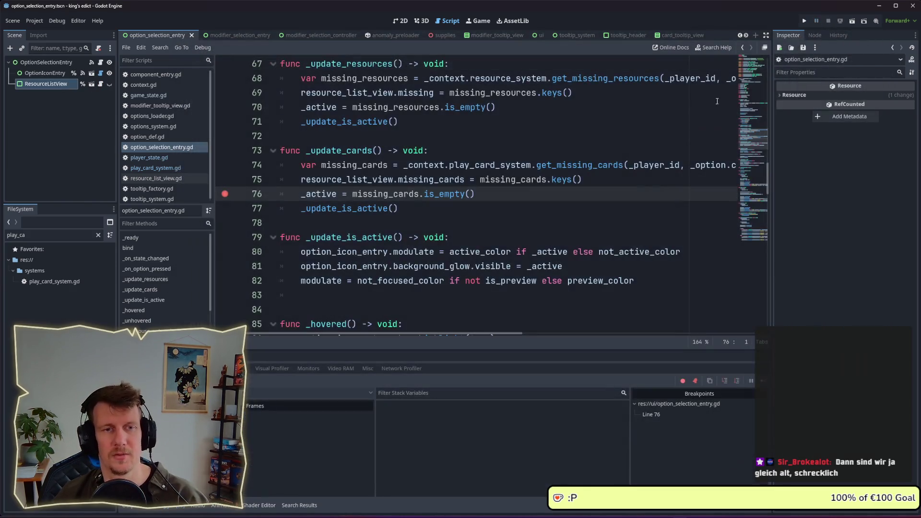
- Open get_missing_cards in play_card_system.gd and inspect missing[card_id] on line 167
ctrl+click(579, 165)
scroll(465, 237, down, 2)
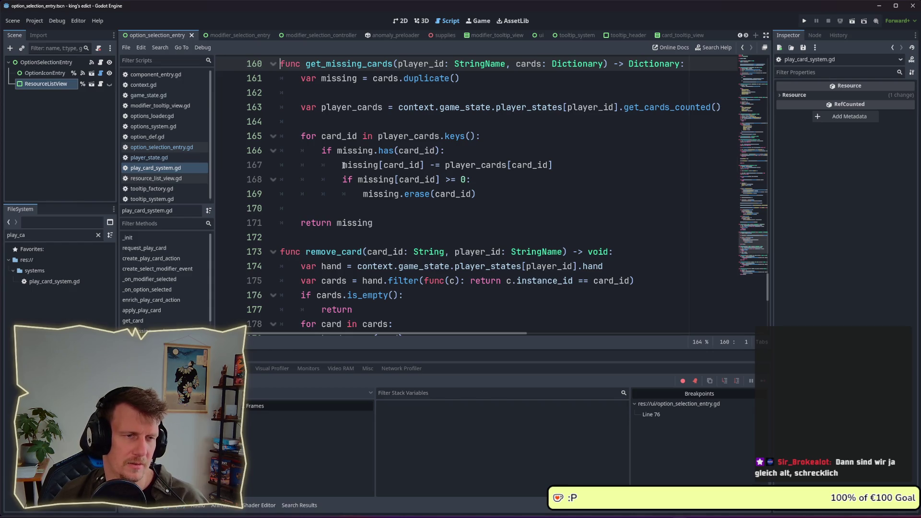
drag(343, 165, 424, 166)
click(461, 165)
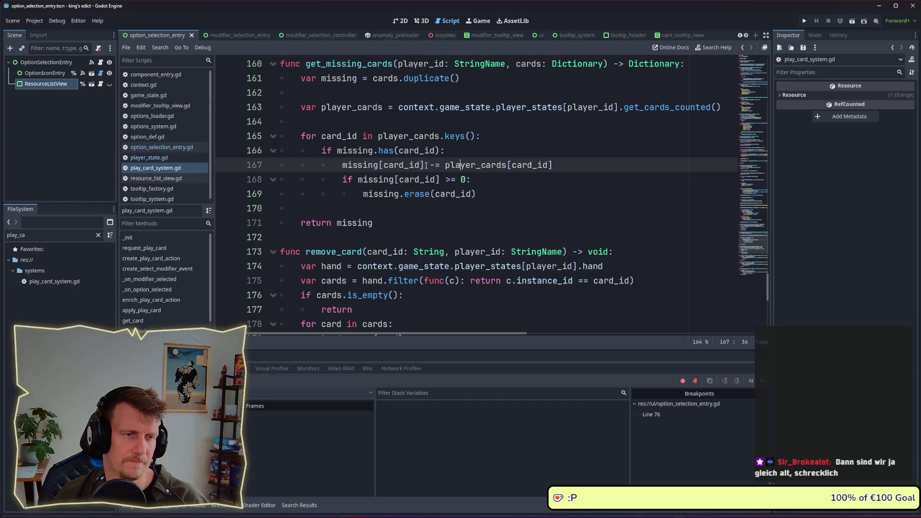
drag(343, 165, 425, 165)
click(421, 164)
- Set a breakpoint on line 166's missing.has(card_id) check instead of line 165
click(226, 138)
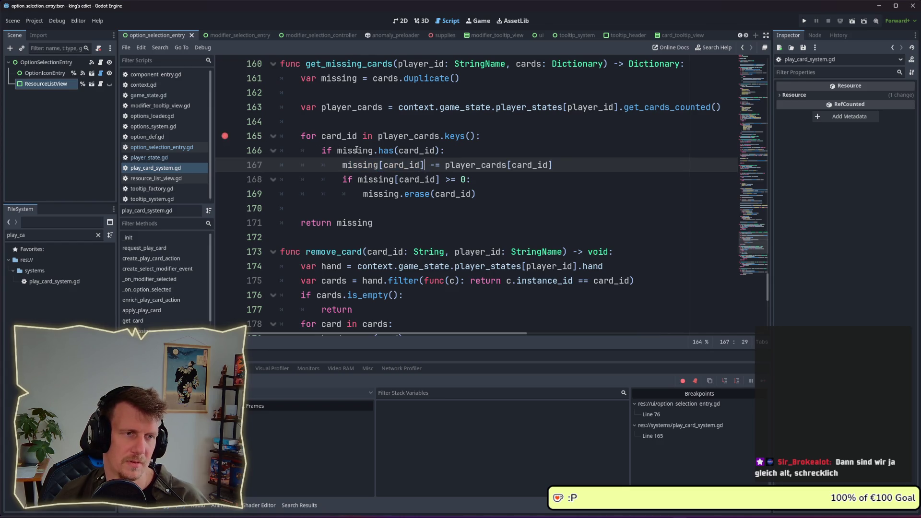
click(226, 136)
click(225, 150)
key(alt+Tab)
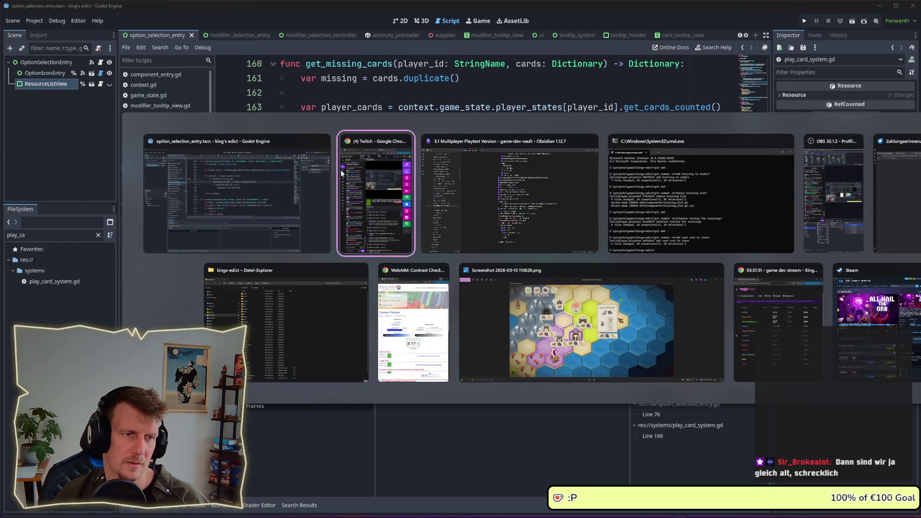
click(196, 207)
scroll(577, 140, up, 1)
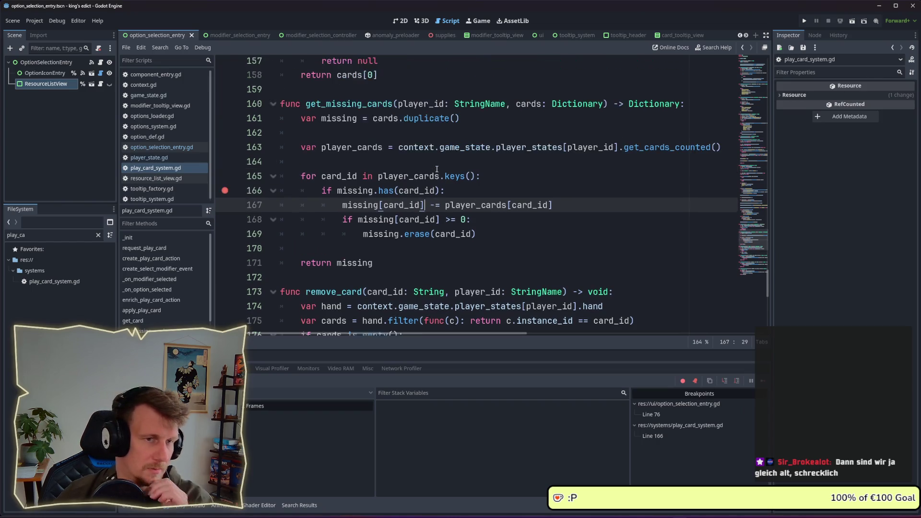
- Run the project, take the red start position, start the match and pick the fourth card
click(806, 21)
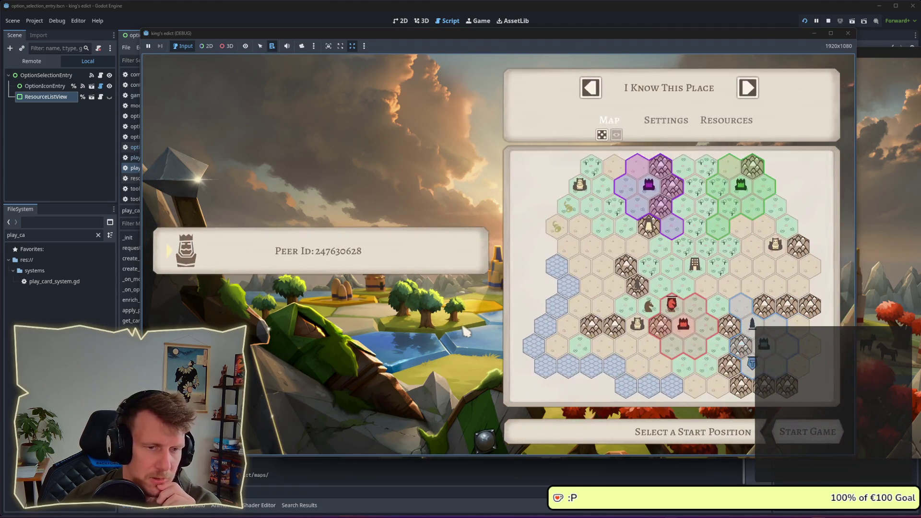
click(662, 319)
click(809, 432)
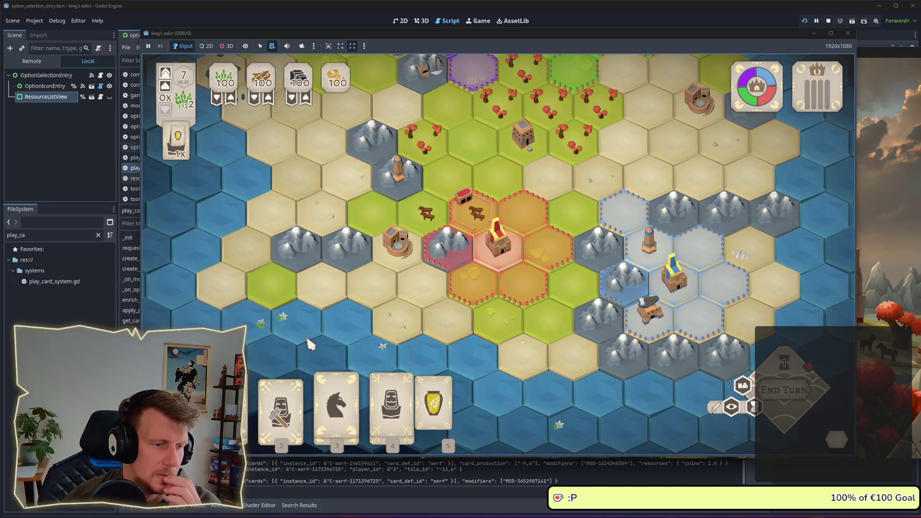
click(380, 395)
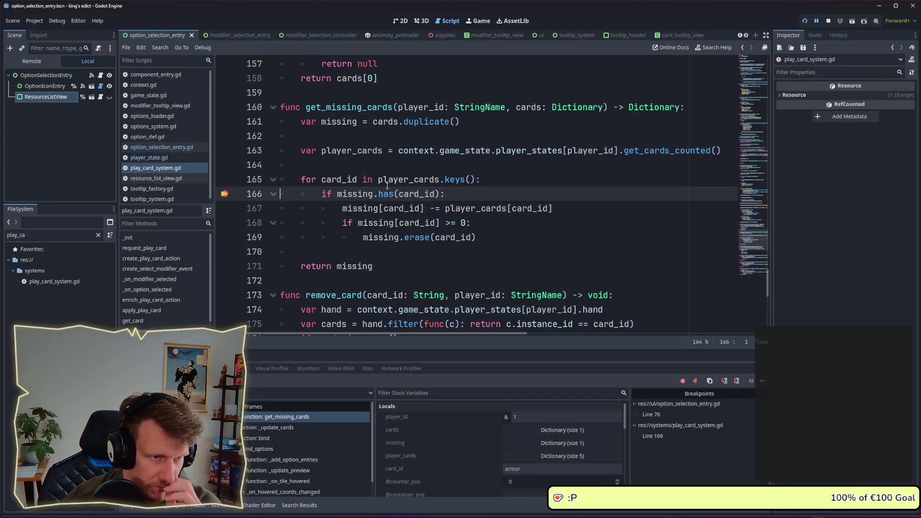
- Inspect the missing dictionary and compare the _update_cards and get_missing_cards stack frames
mouse_move(387, 186)
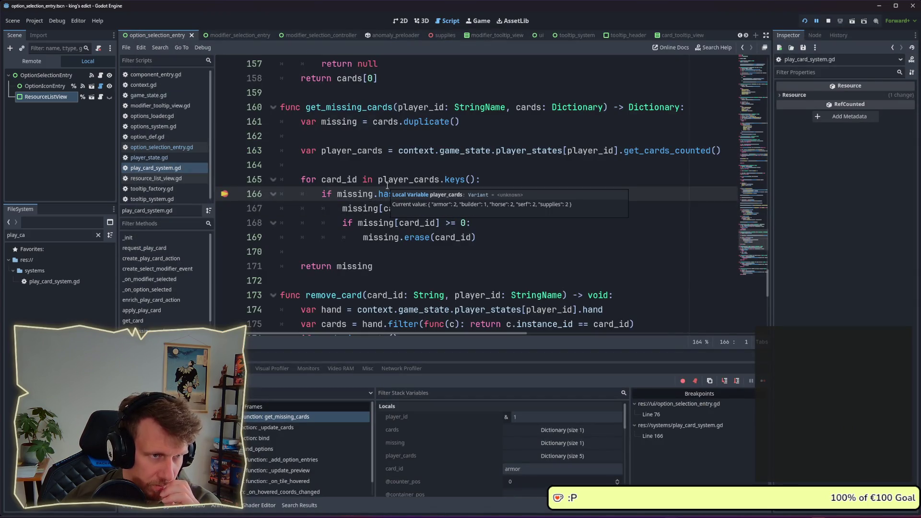
click(537, 443)
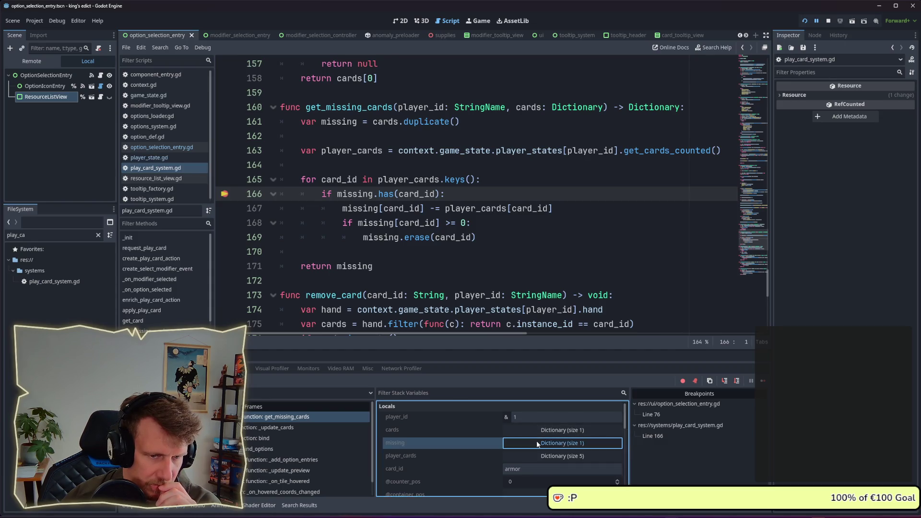
click(538, 443)
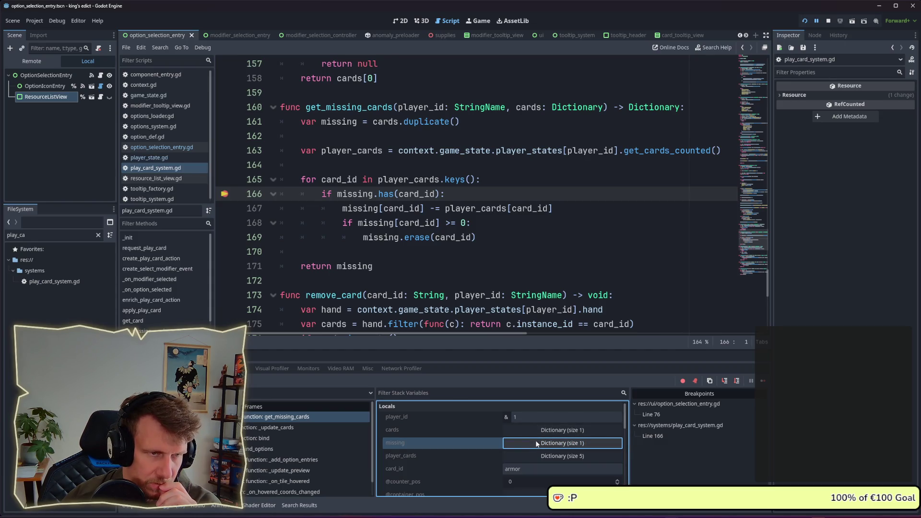
click(316, 431)
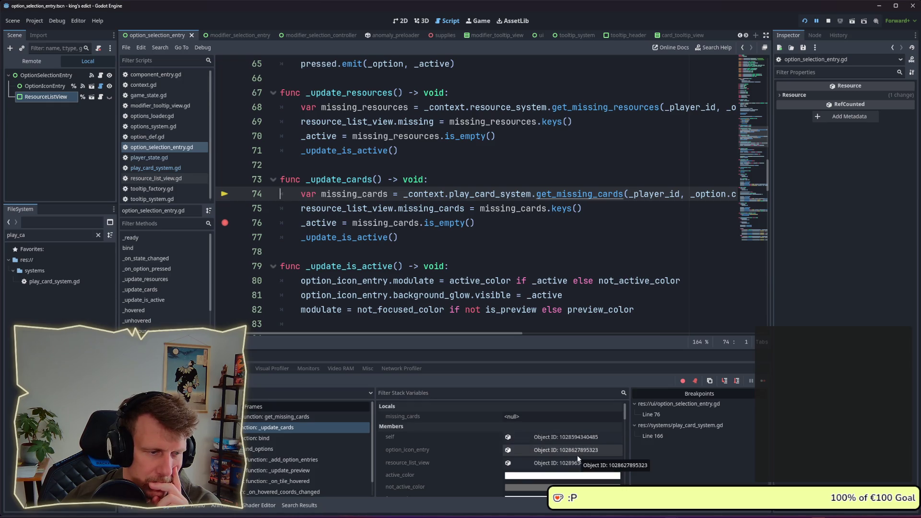
click(283, 417)
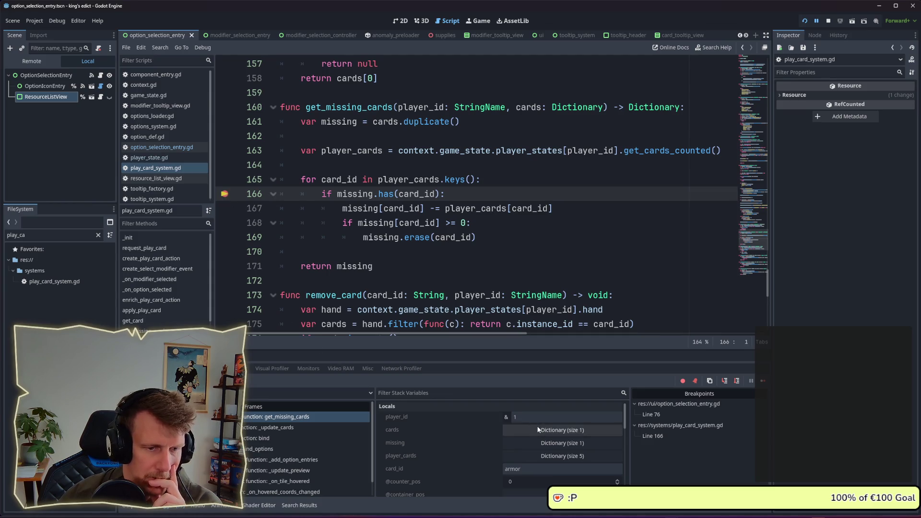
- Expand player_cards (armor, builder, horse, serf, supplies) and missing, showing horse at -1.0
click(533, 457)
scroll(530, 458, down, 3)
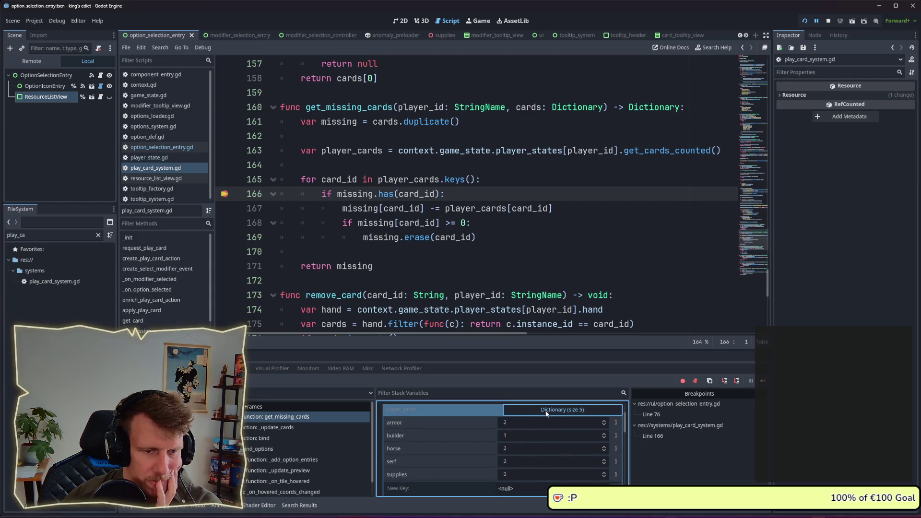
click(546, 411)
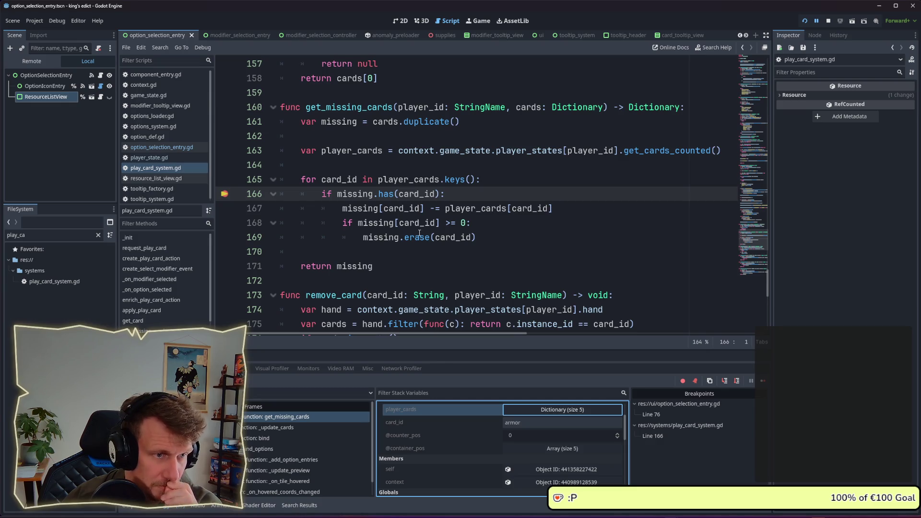
mouse_move(419, 233)
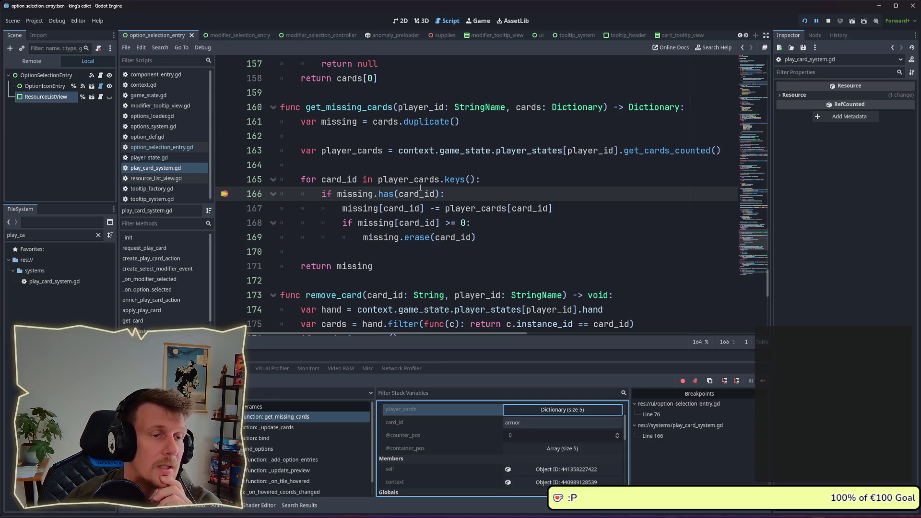
mouse_move(420, 188)
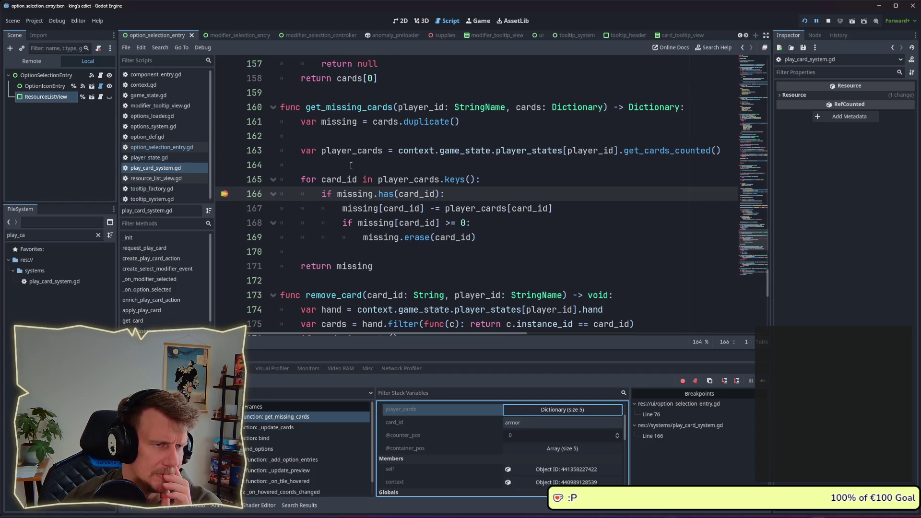
scroll(548, 428, down, 2)
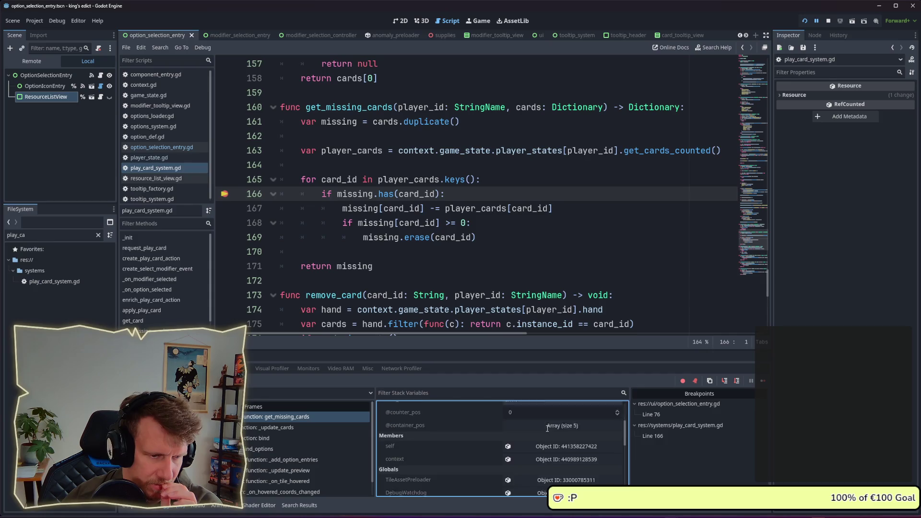
scroll(547, 428, up, 3)
click(546, 444)
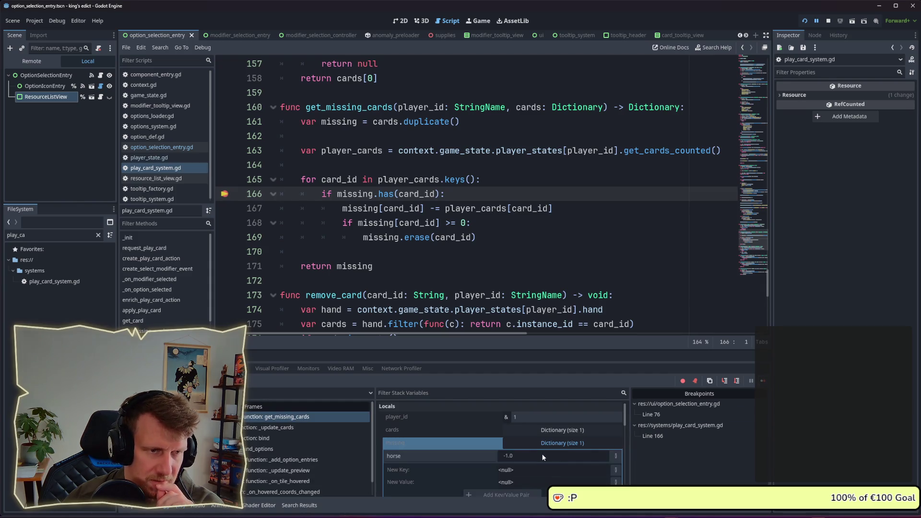
click(450, 223)
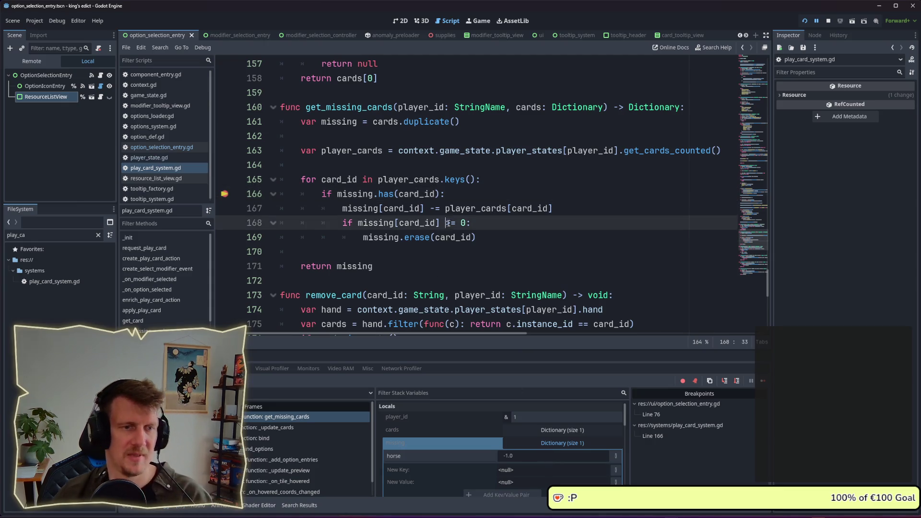
- Change line 168 to 'missing[card_id] <= 0', remove the line 166 breakpoint and stop debugging
key(BackSpace)
text(<)
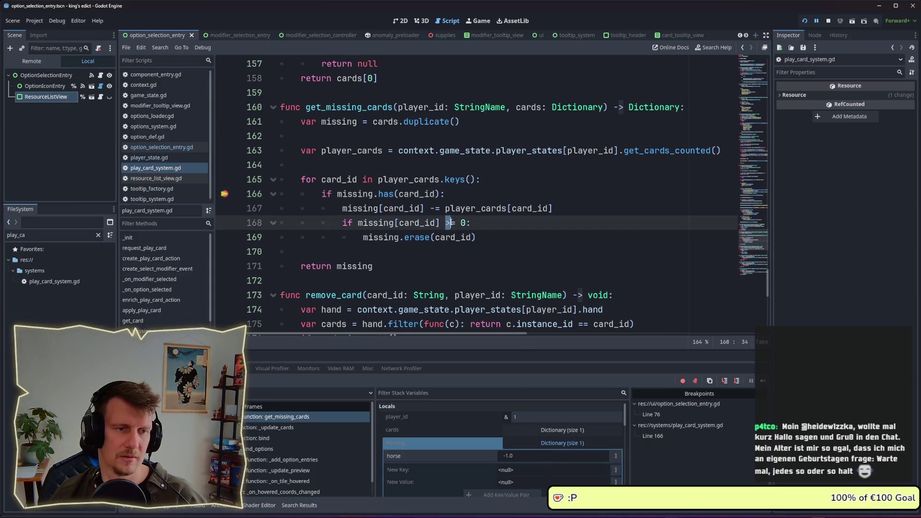
click(224, 194)
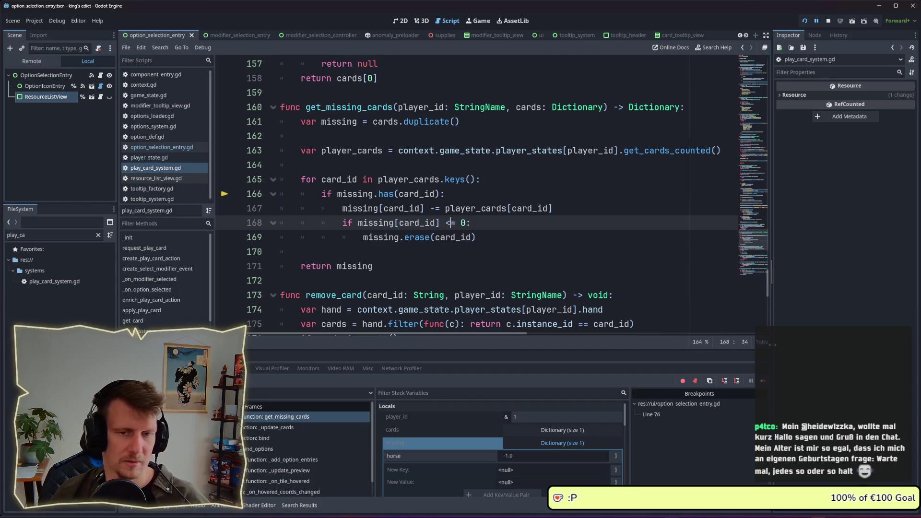
key(F8)
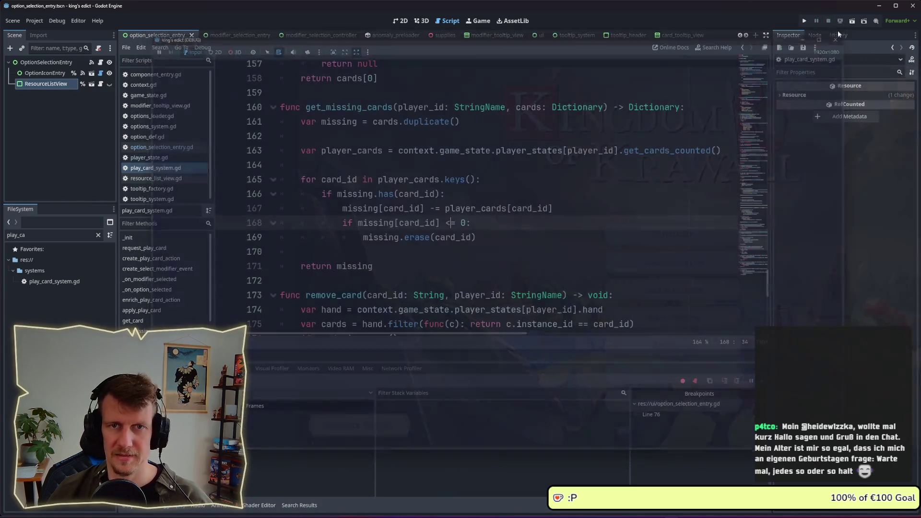
- Relaunch the game, create a new lobby game, claim the red start position and start
click(804, 21)
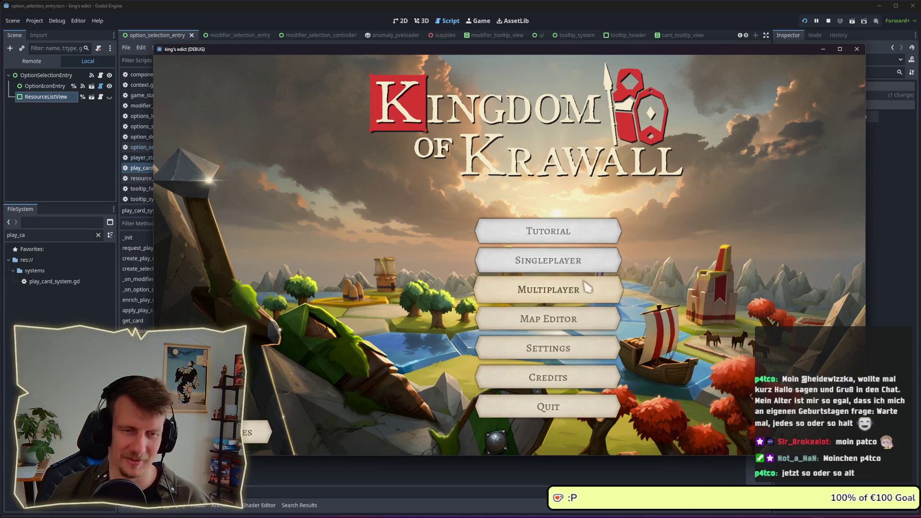
click(587, 289)
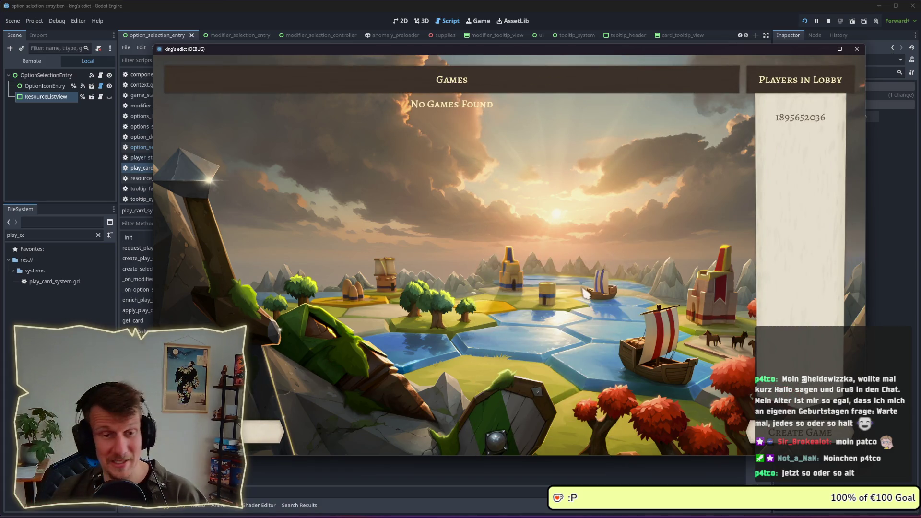
click(813, 431)
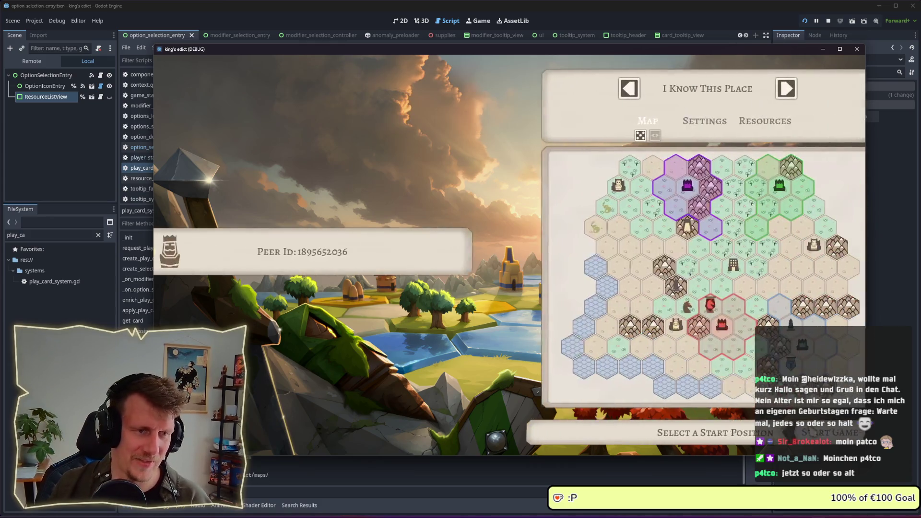
click(715, 341)
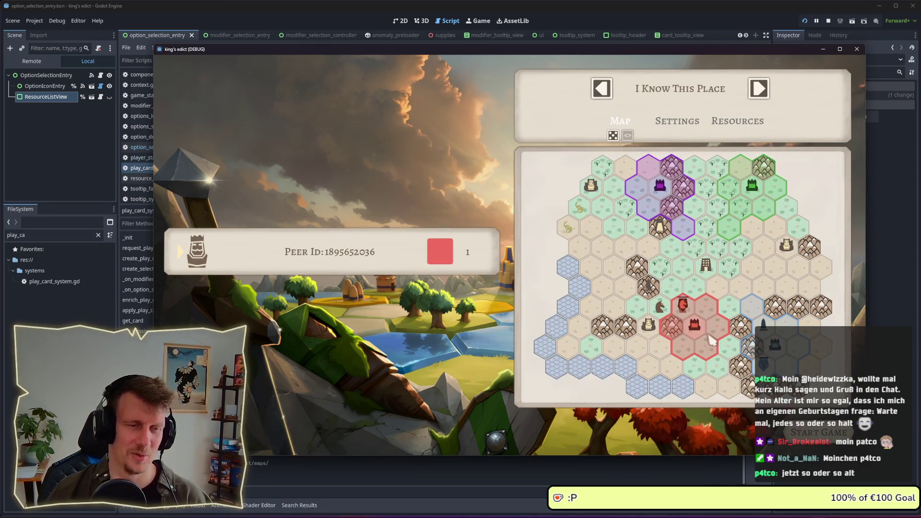
click(819, 433)
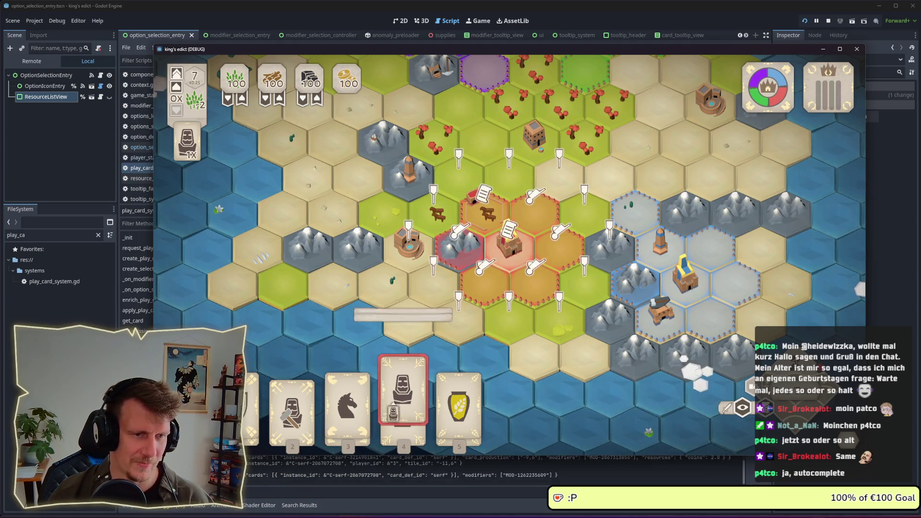
- Remove the line 76 breakpoint, resume, then place and undo an option before placing a Servant building
click(403, 403)
click(225, 194)
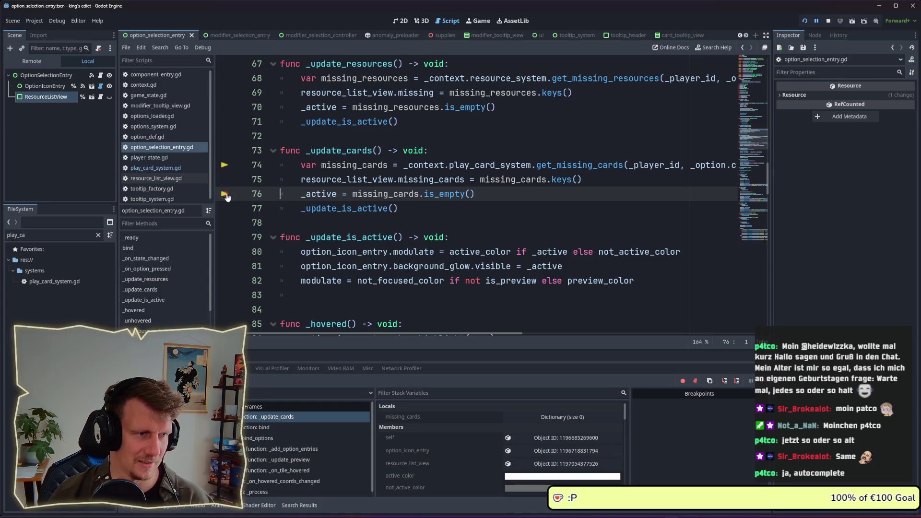
click(771, 387)
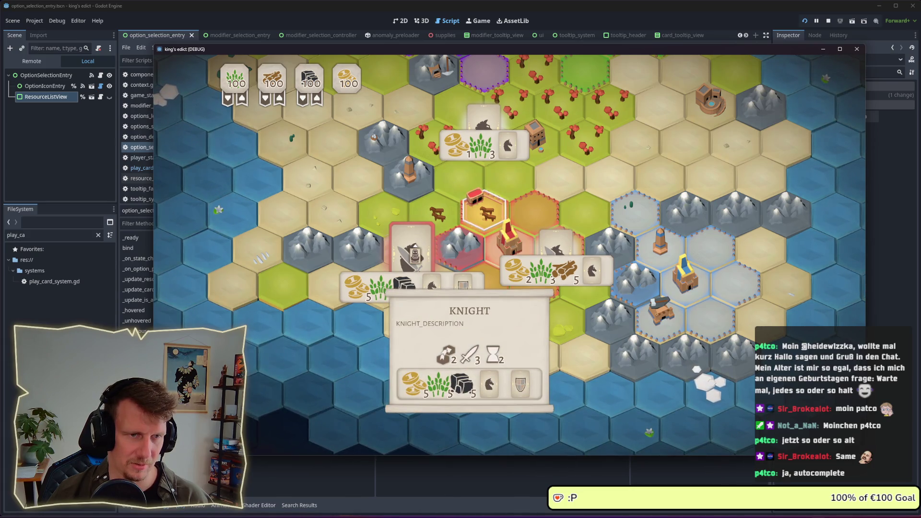
click(566, 254)
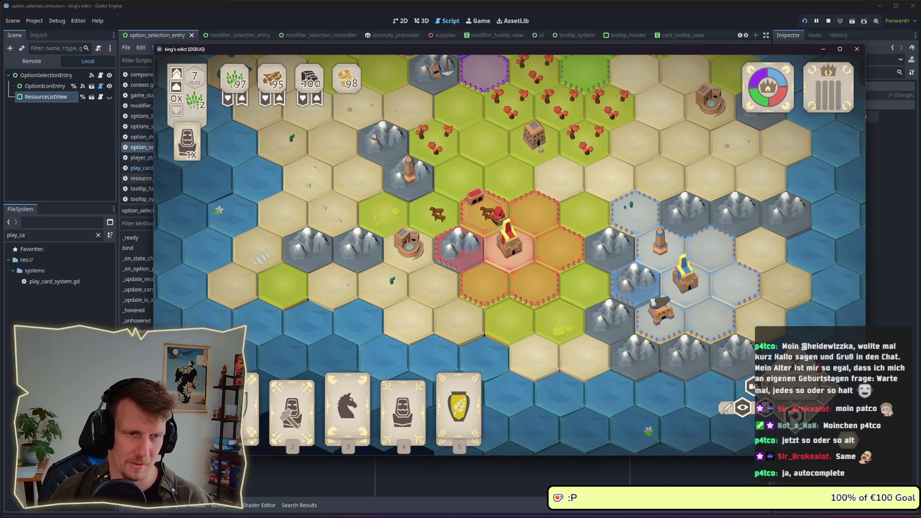
click(484, 221)
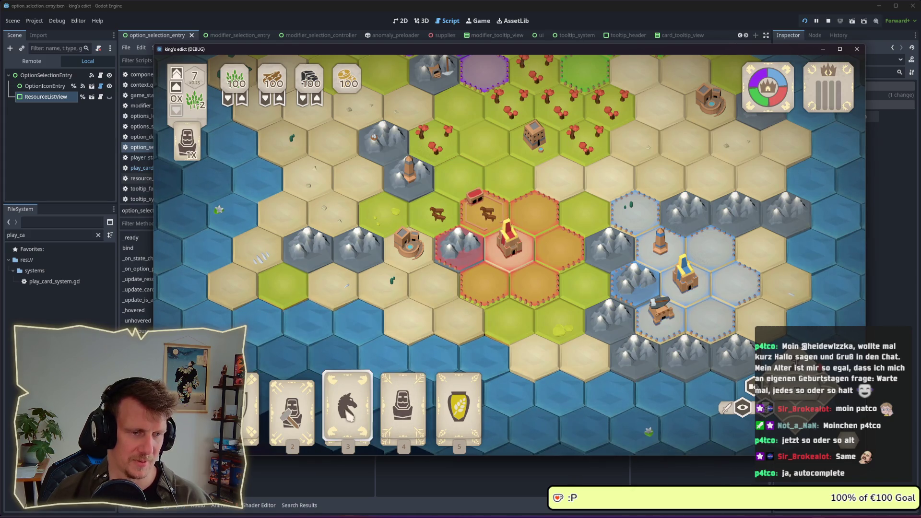
click(403, 398)
click(511, 240)
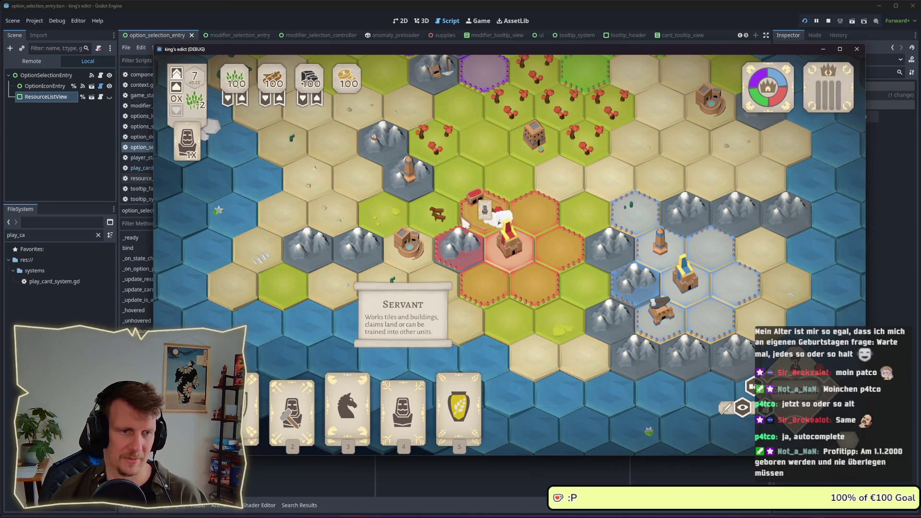
- Play the Horse card, move the servant onto the knight option, then stop the game
click(368, 421)
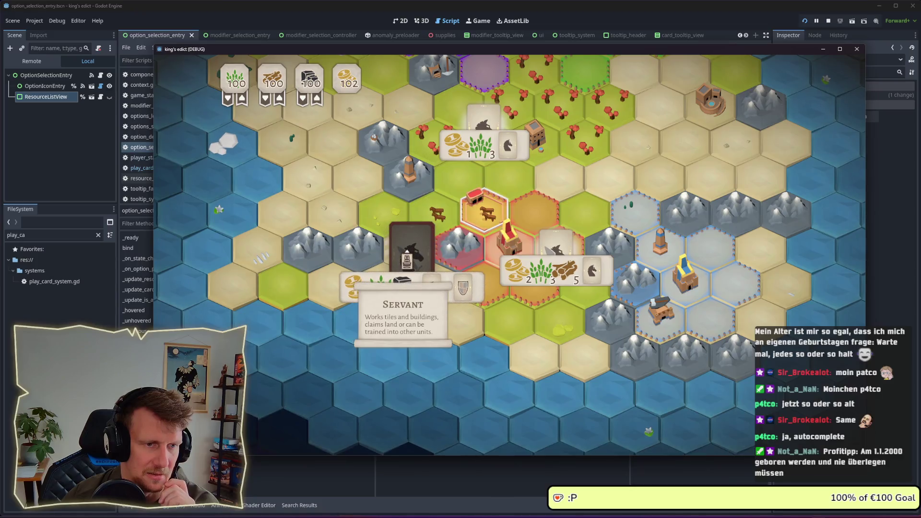
mouse_move(432, 274)
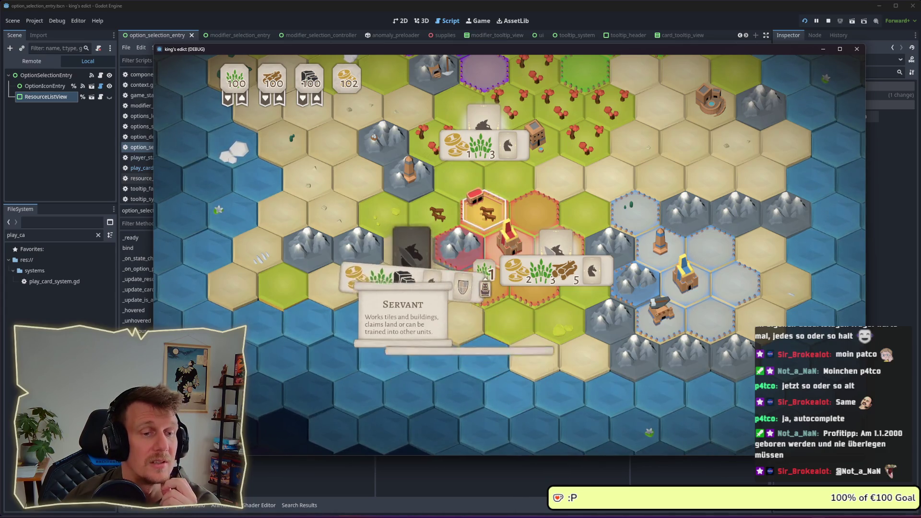
mouse_move(461, 283)
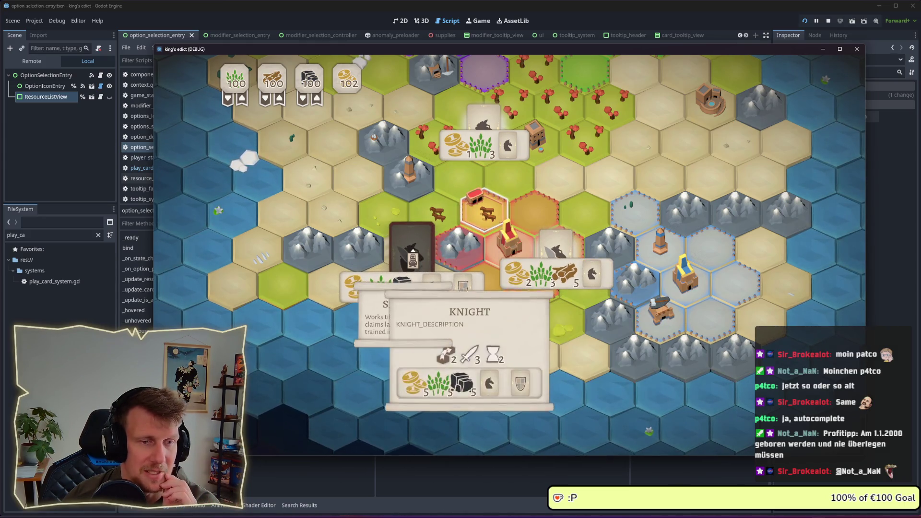
mouse_move(558, 257)
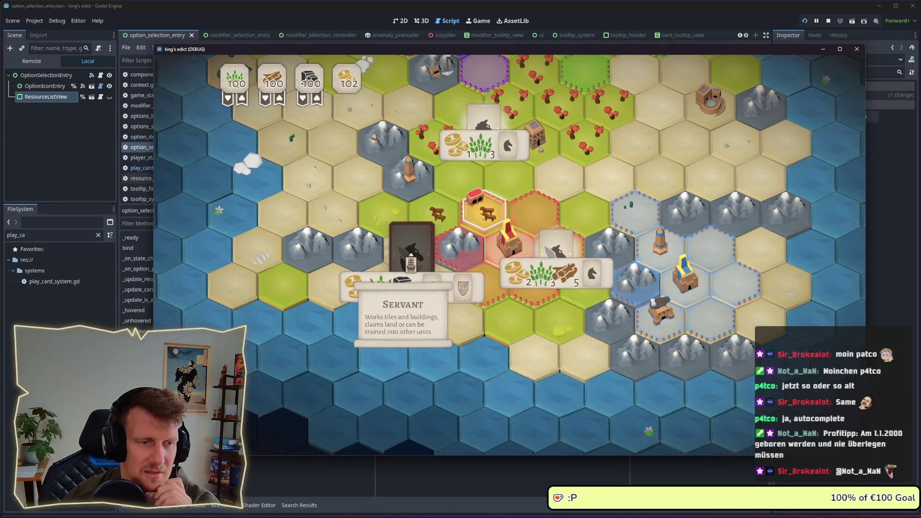
mouse_move(561, 329)
mouse_down()
mouse_move(439, 293)
mouse_move(421, 257)
mouse_move(434, 240)
mouse_move(435, 288)
mouse_move(413, 246)
mouse_move(429, 260)
mouse_up()
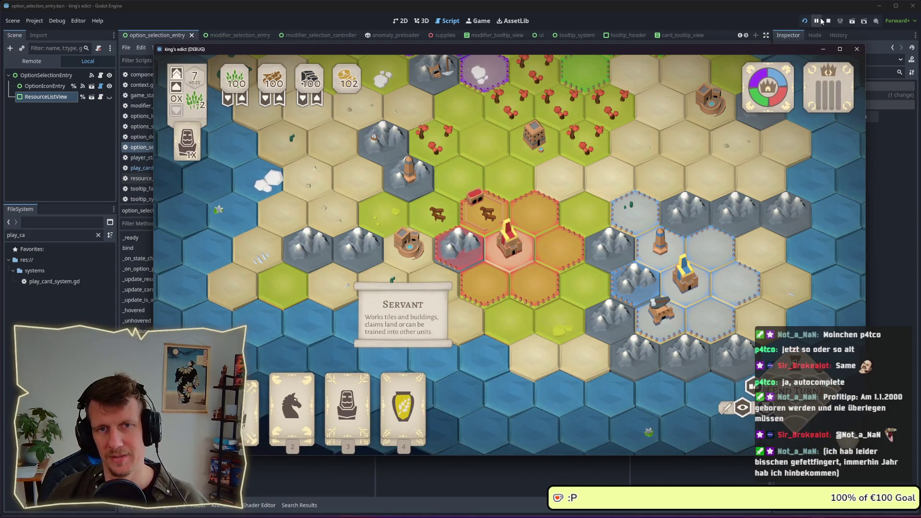
click(829, 20)
click(480, 206)
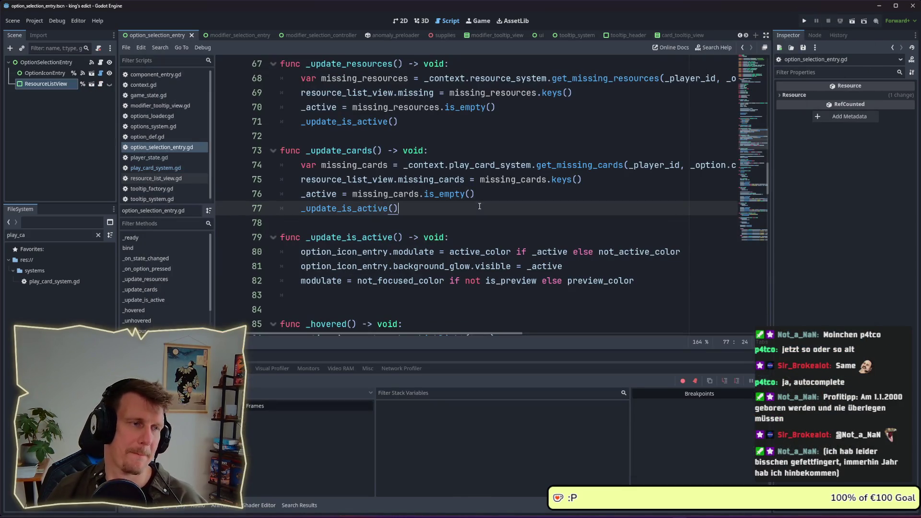
- Open resource_list_view.gd and select the missing-resource check on lines 57–58 in _refresh_cards
ctrl+click(437, 180)
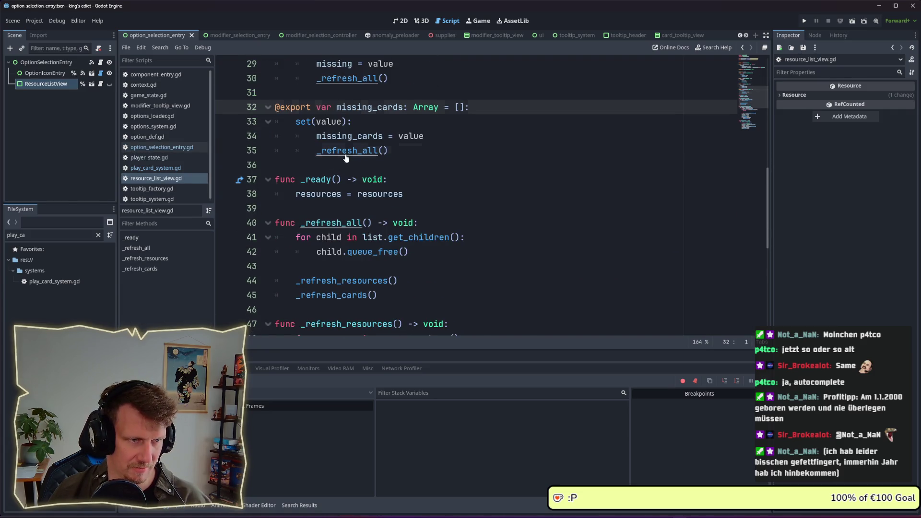
ctrl+click(343, 153)
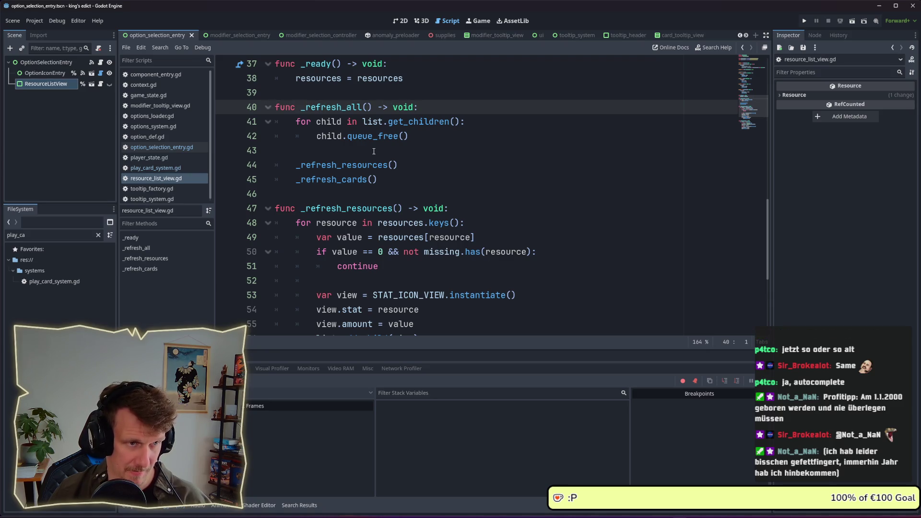
ctrl+click(350, 180)
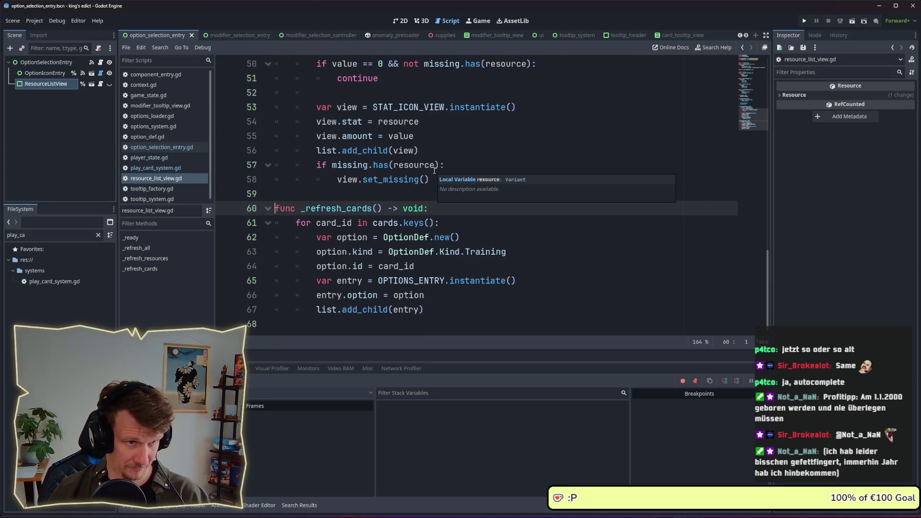
scroll(433, 167, up, 1)
scroll(431, 163, down, 1)
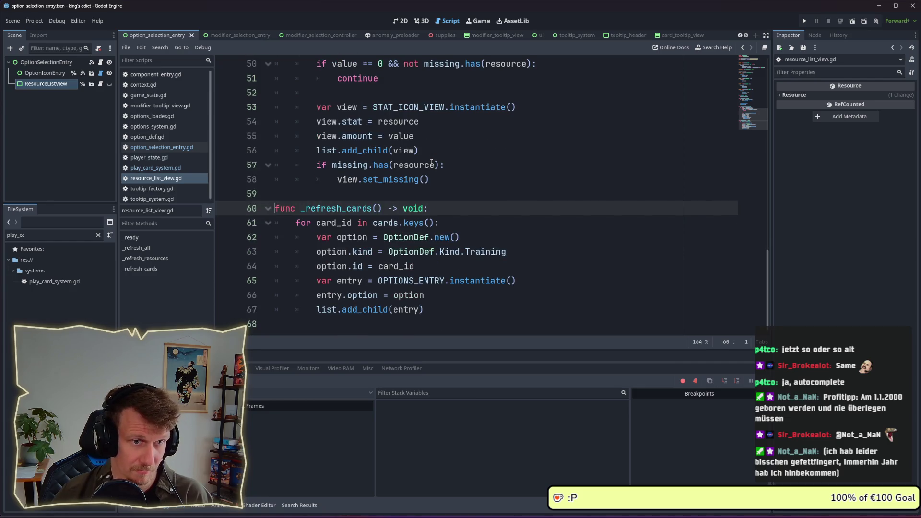
drag(441, 179, 319, 170)
key(ctrl+c)
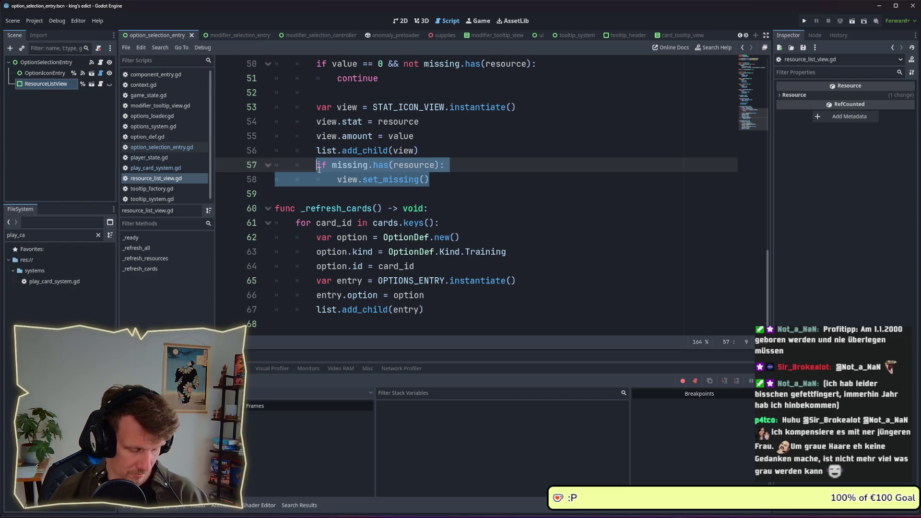
click(430, 316)
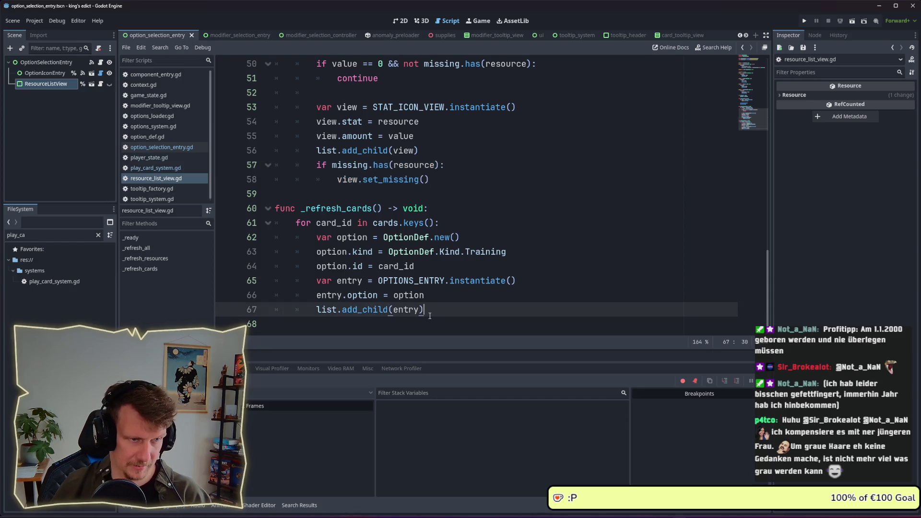
- Paste the missing check after line 67 and change it to test missing_cards for card_id
key(Return)
key(ctrl+v)
double_click(362, 310)
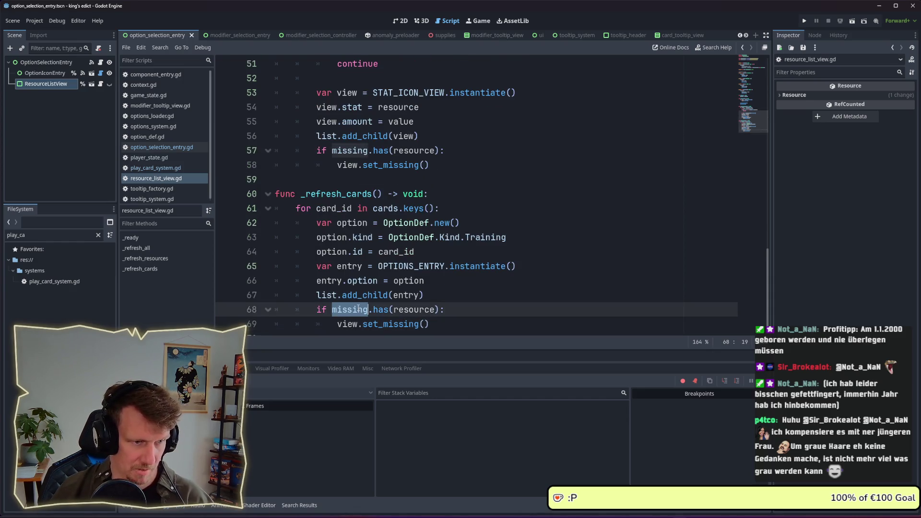
text(missin)
text(g_ca)
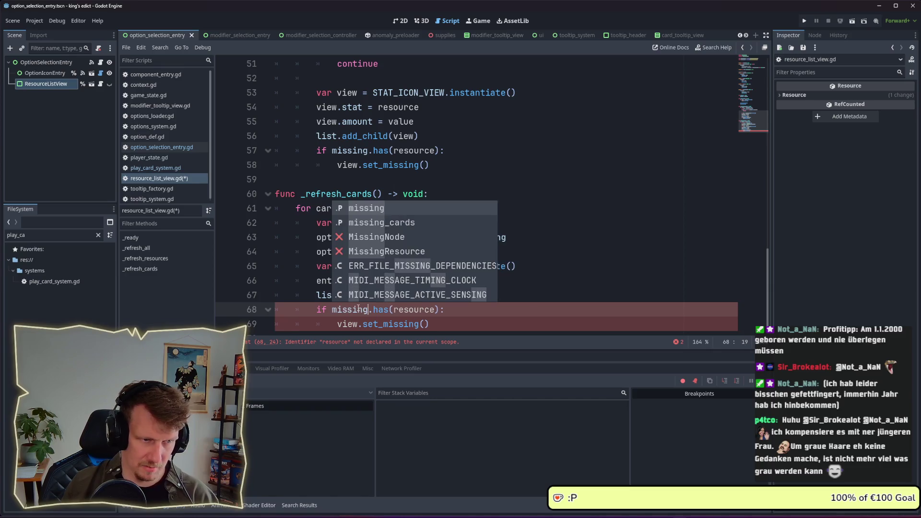
text(rds)
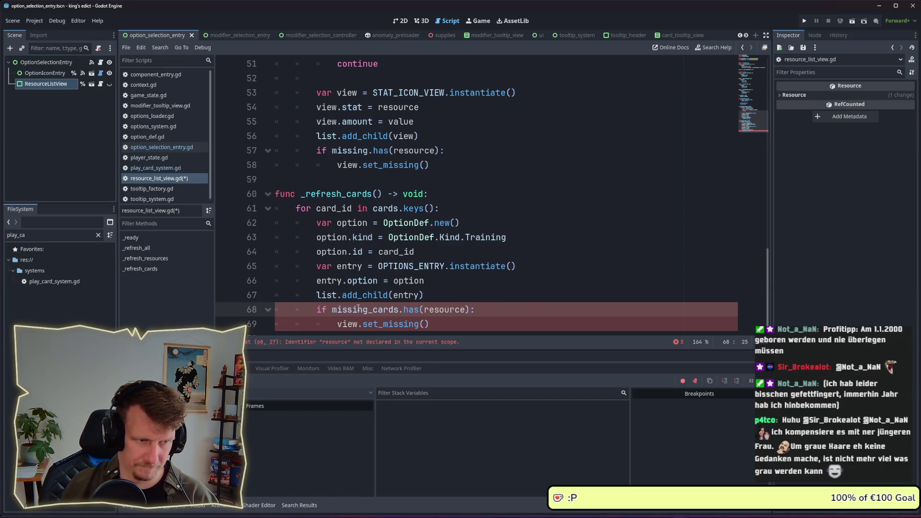
key(ctrl+s)
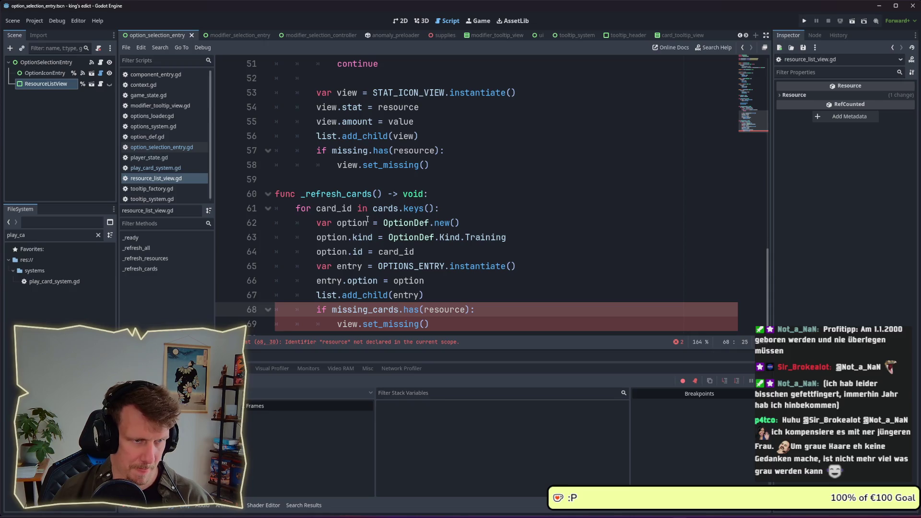
double_click(334, 208)
key(ctrl+c)
double_click(442, 310)
key(ctrl+v)
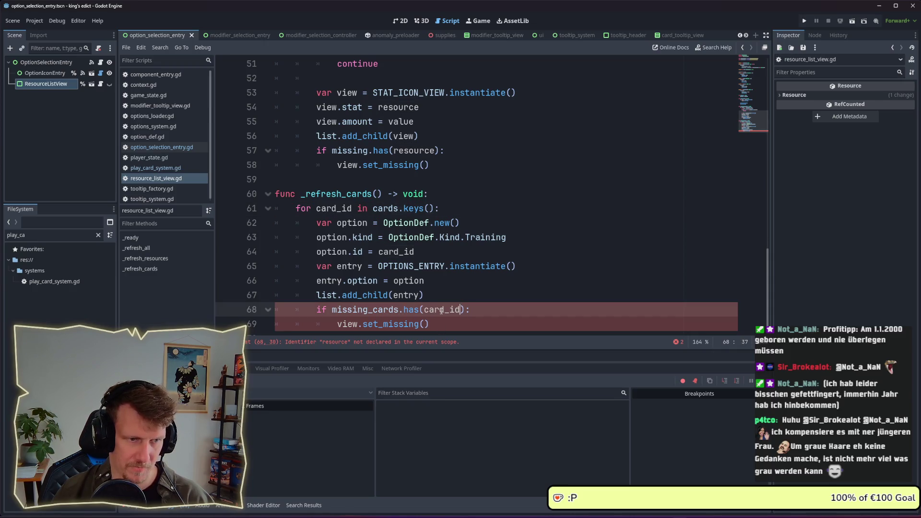
- Replace the undeclared 'view' on line 69 with 'entry'
scroll(436, 297, down, 1)
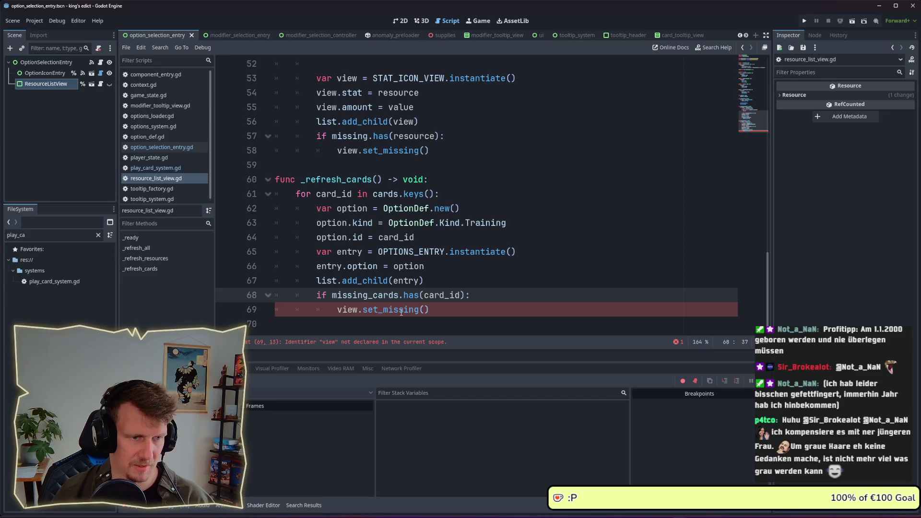
double_click(331, 266)
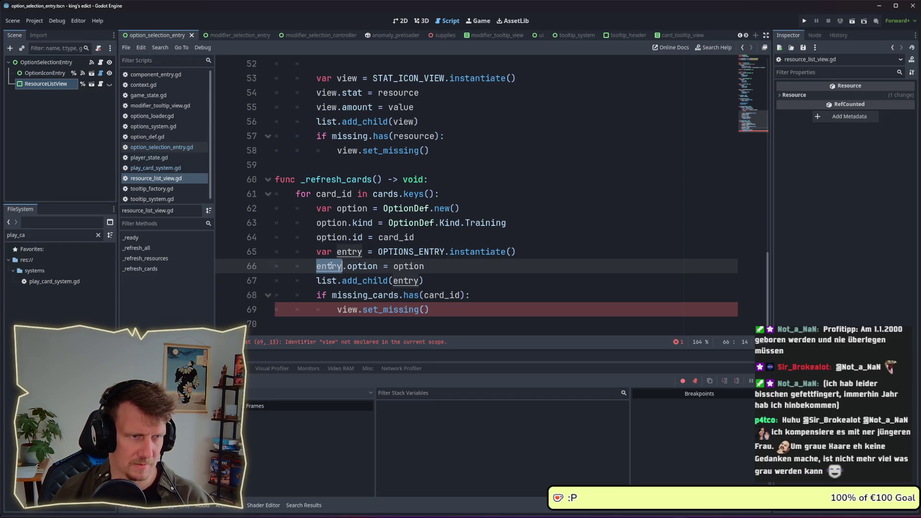
double_click(346, 310)
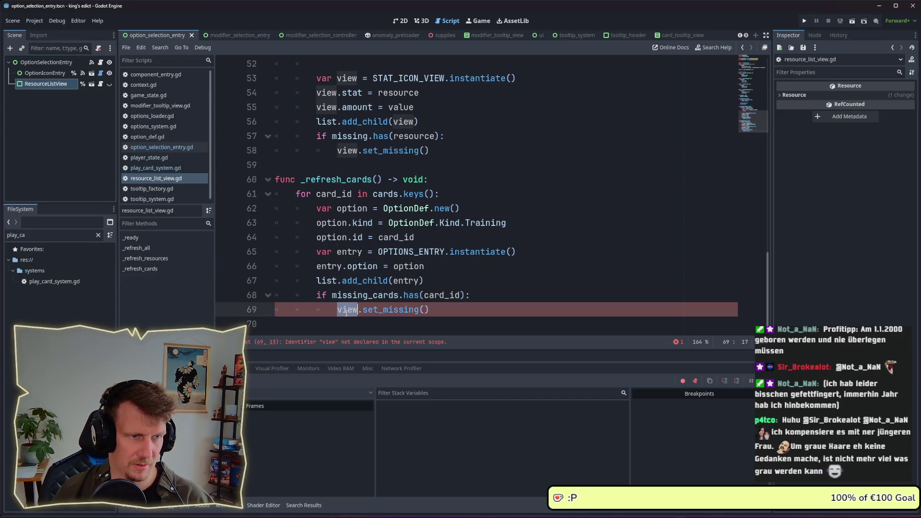
scroll(346, 312, up, 3)
scroll(346, 312, up, 3)
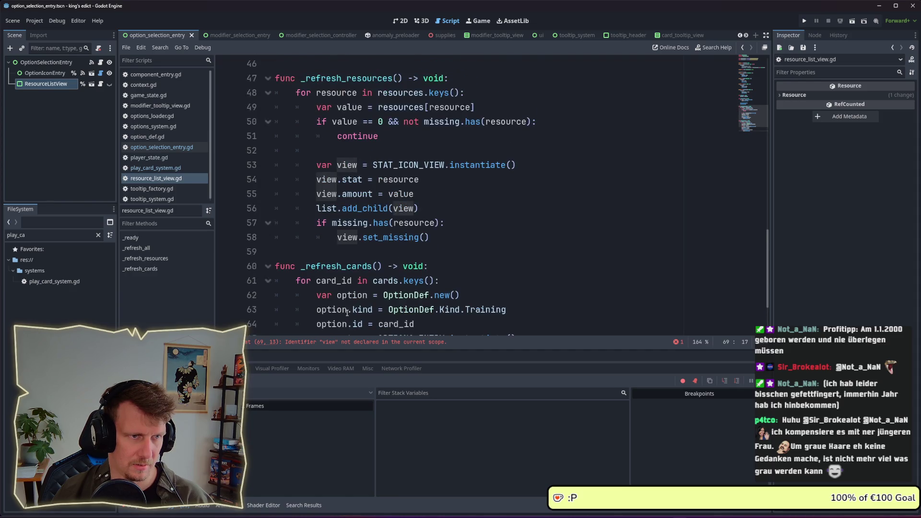
scroll(347, 312, down, 3)
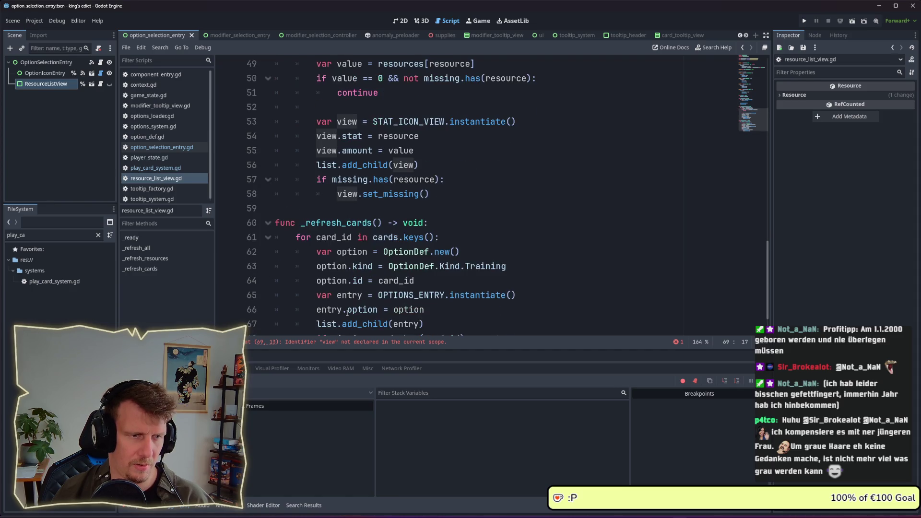
scroll(347, 311, down, 3)
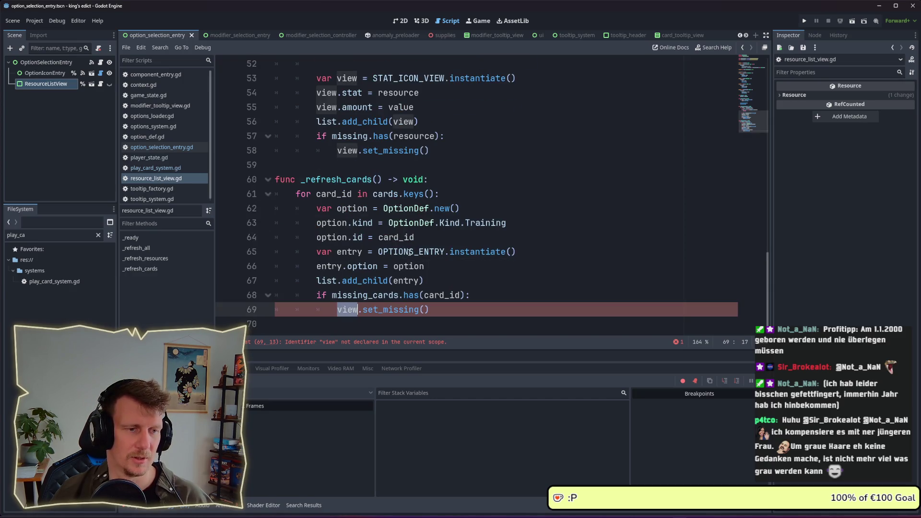
double_click(334, 266)
key(ctrl+c)
double_click(346, 309)
key(ctrl+v)
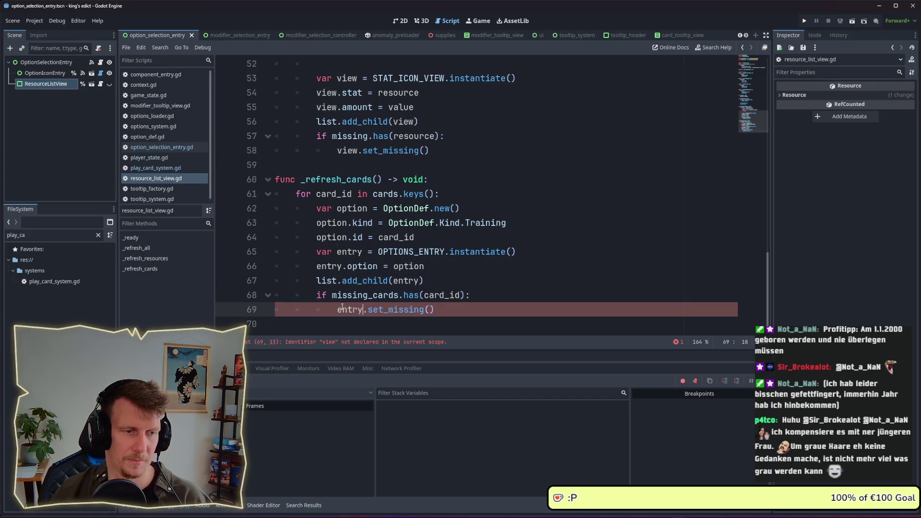
- Compare the set_missing calls and jump to the OPTIONS_ENTRY declaration
click(406, 310)
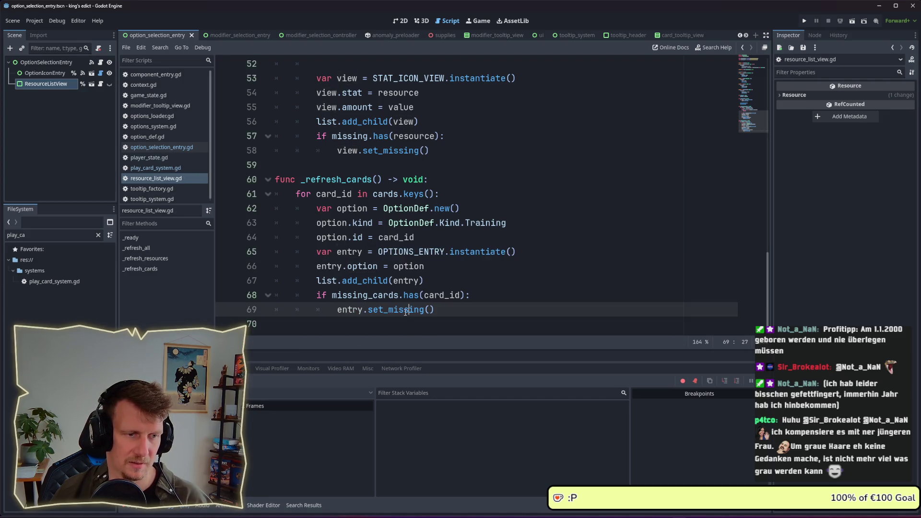
double_click(406, 310)
double_click(387, 151)
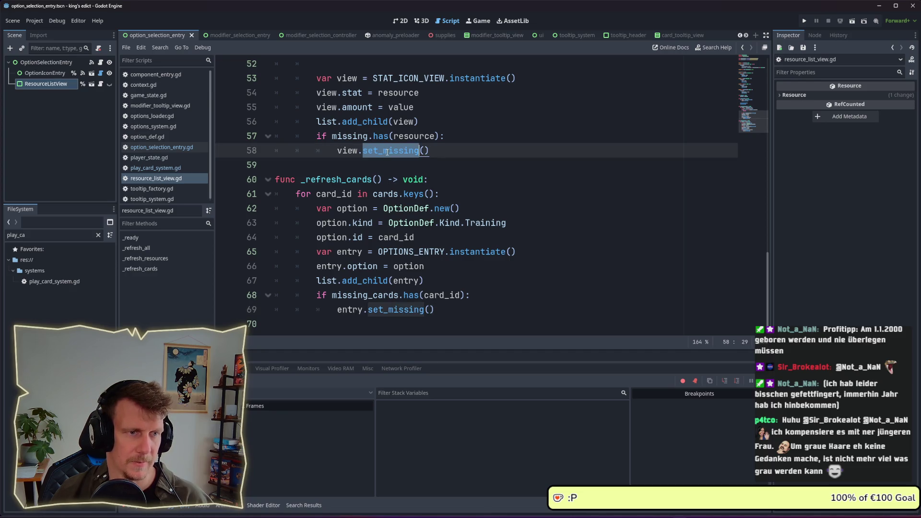
ctrl+click(422, 254)
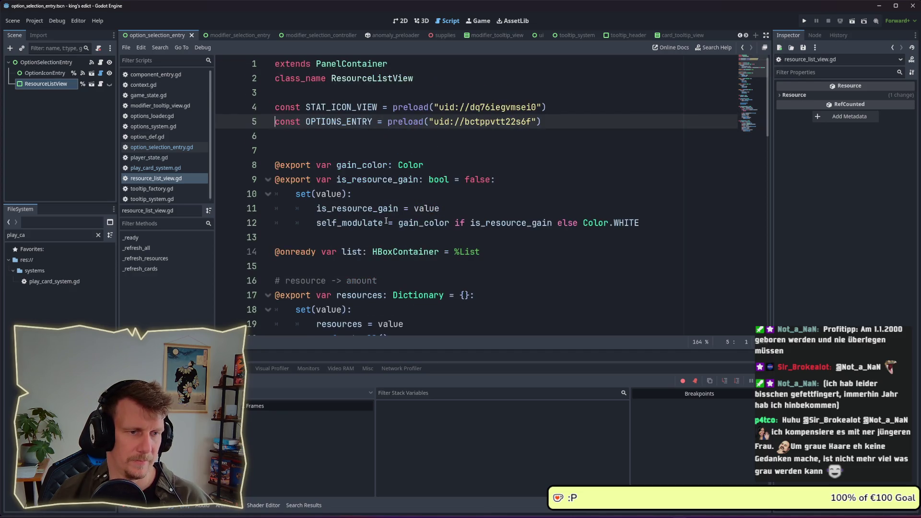
- Open the options_entry scene and its OptionsEntry script, options_entry.gd, and scroll through it
ctrl+click(464, 123)
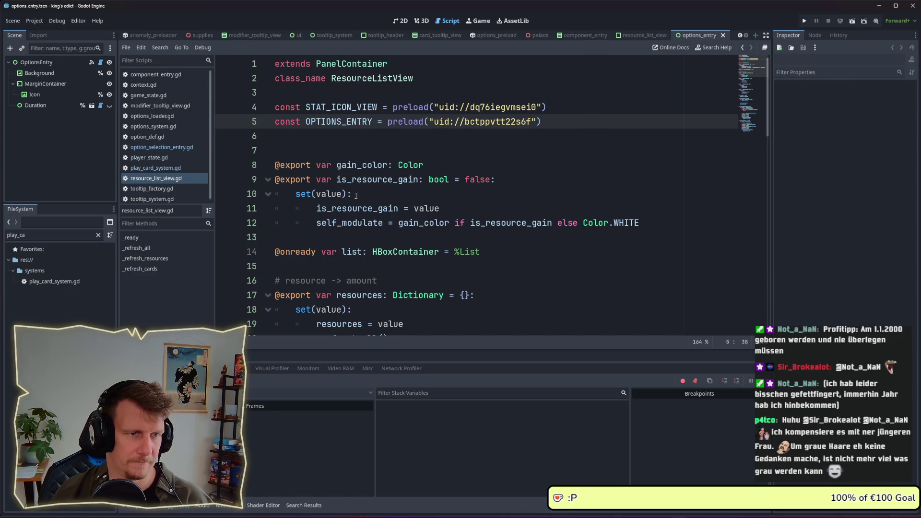
click(101, 62)
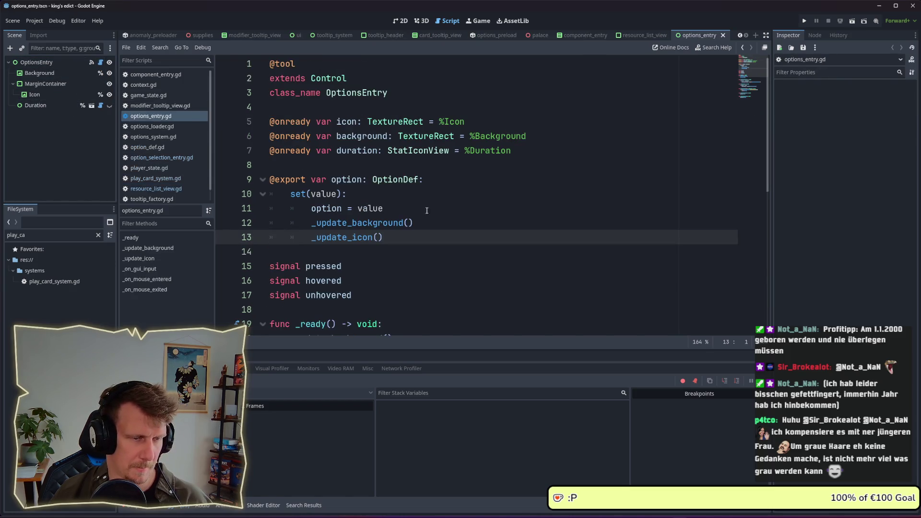
scroll(414, 213, down, 4)
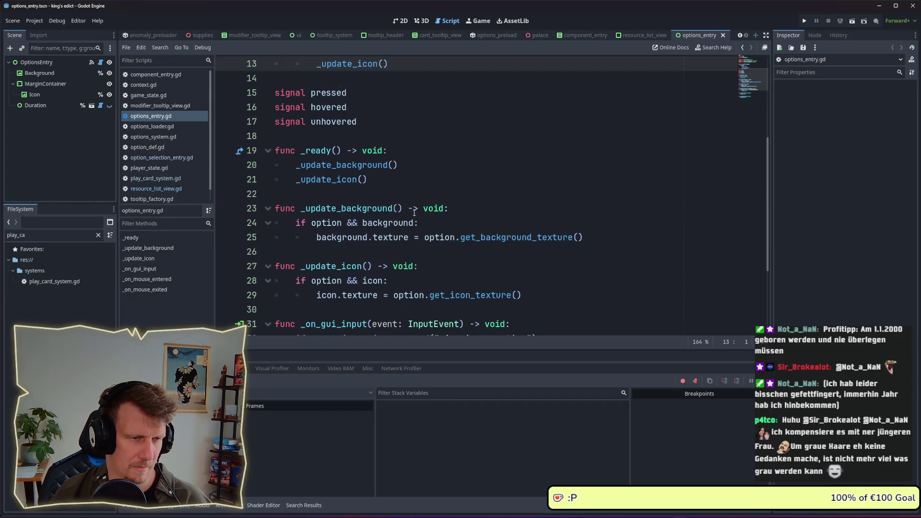
scroll(414, 213, down, 3)
scroll(414, 213, up, 4)
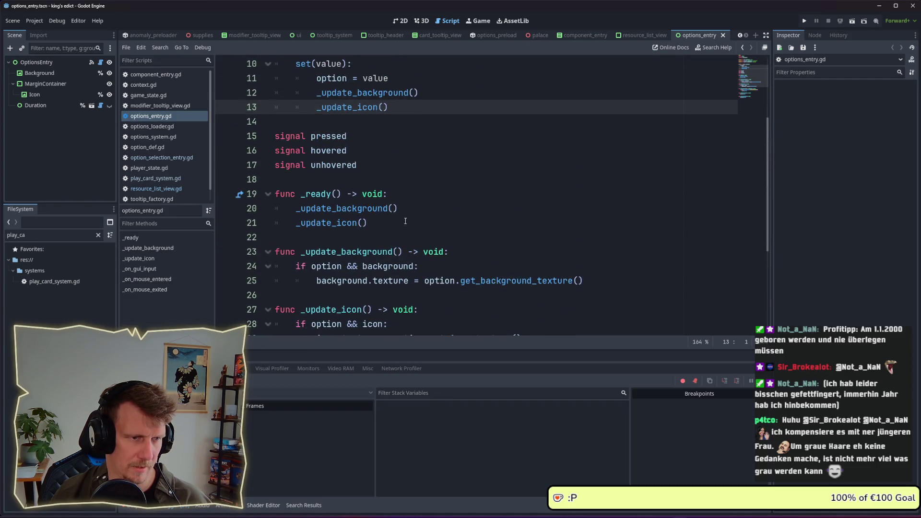
scroll(385, 191, up, 1)
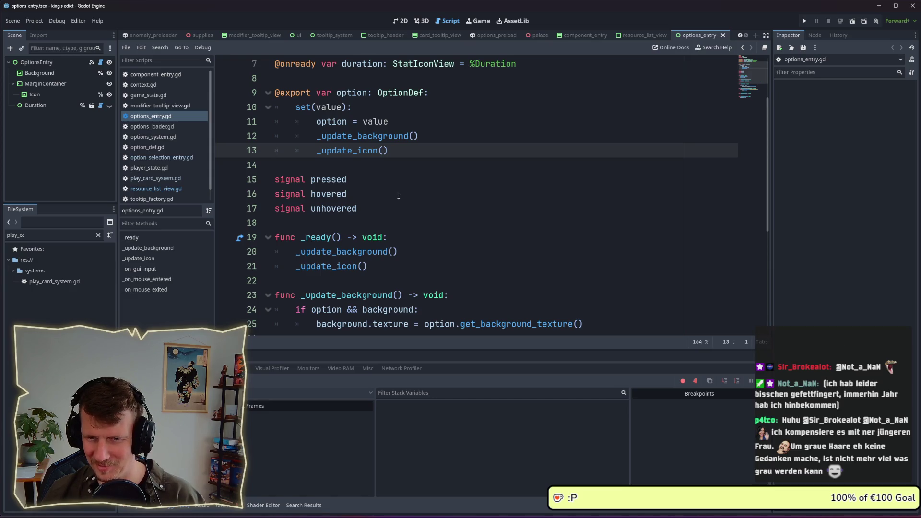
- Review the _update_icon() call on line 13, then return to option_selection_entry.gd
click(388, 181)
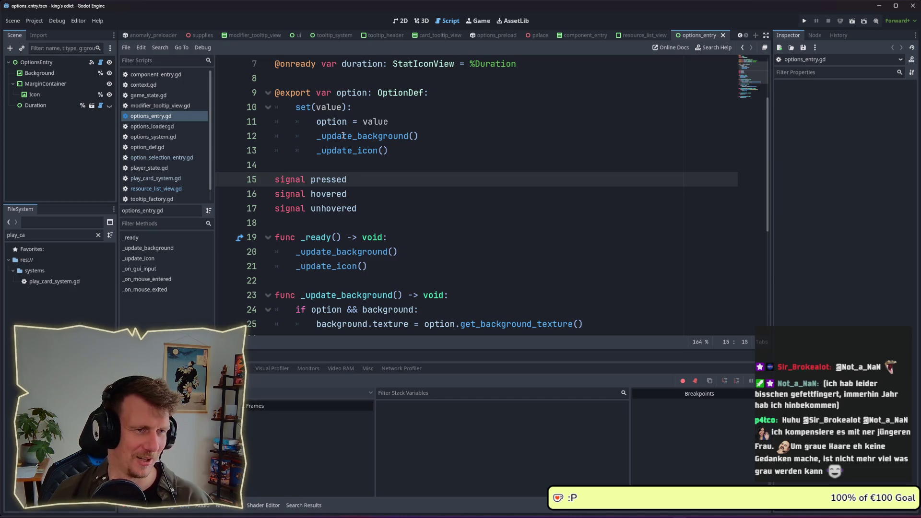
scroll(351, 154, down, 3)
scroll(351, 154, up, 5)
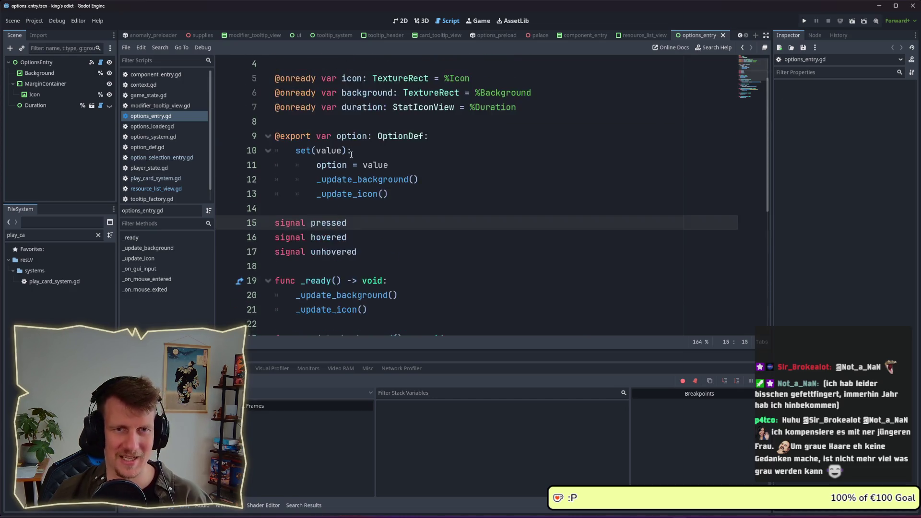
scroll(351, 154, down, 2)
double_click(352, 150)
mouse_move(388, 150)
mouse_down()
mouse_move(317, 152)
mouse_move(390, 151)
mouse_up()
click(318, 152)
click(382, 162)
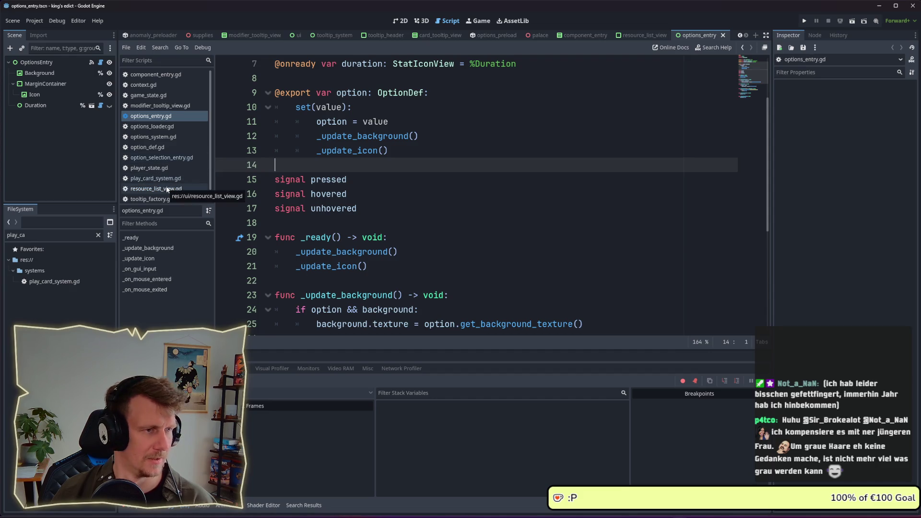
click(167, 159)
- Look over the resource_list_view.gd and options_entry.gd scripts
click(404, 207)
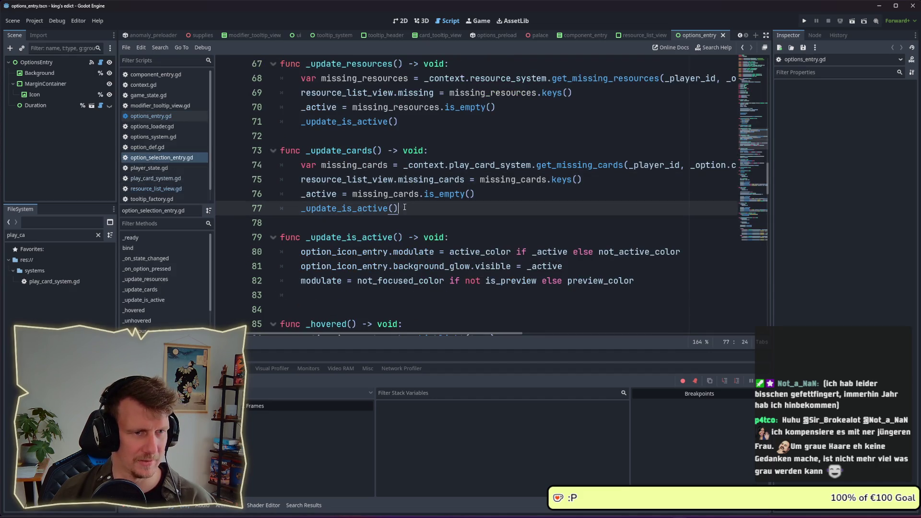
click(158, 189)
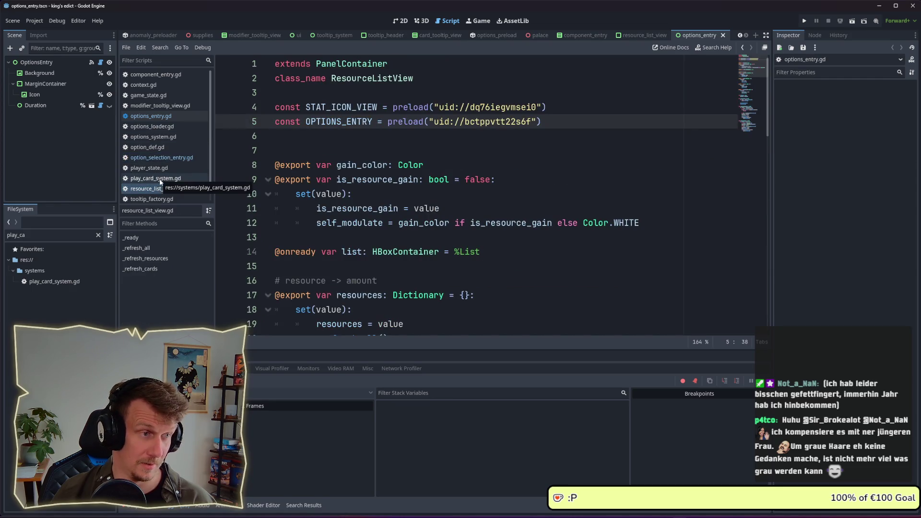
click(159, 117)
scroll(387, 207, down, 4)
scroll(288, 182, up, 2)
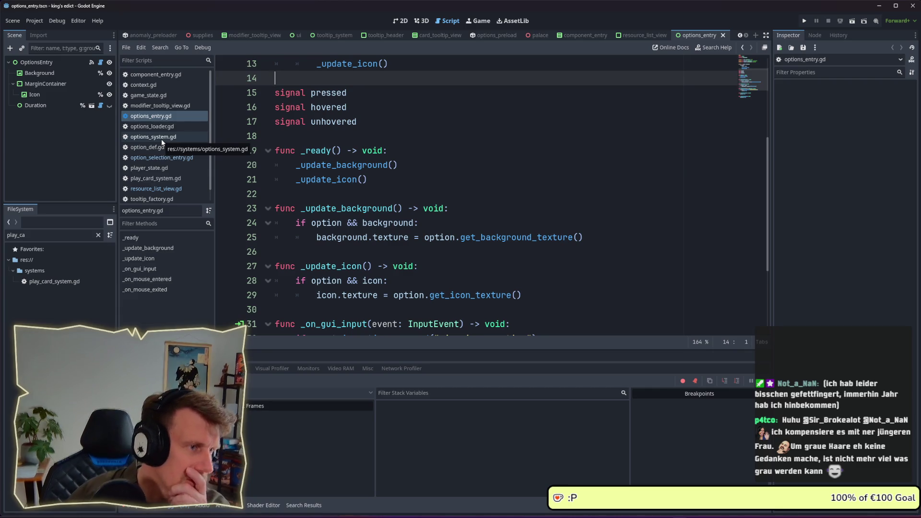
scroll(161, 142, down, 1)
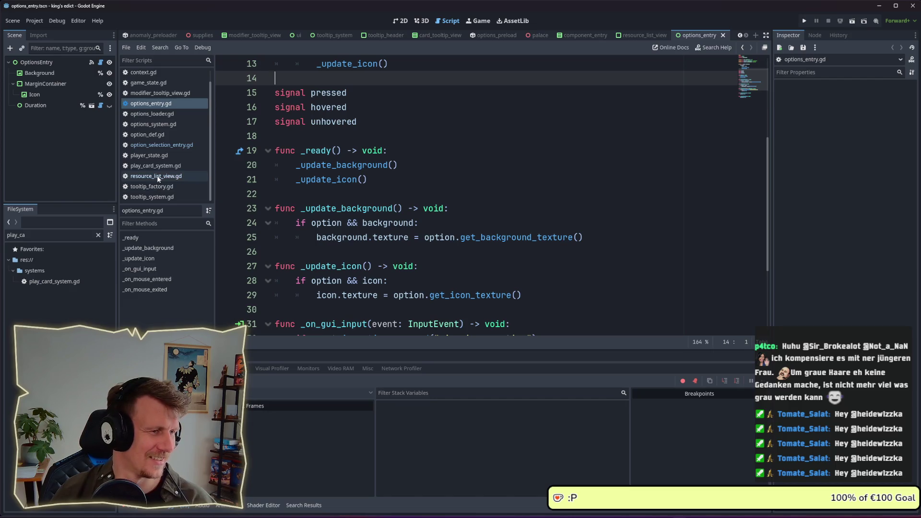
- Delete the doubled blank line above _hovered in option_selection_entry.gd, then return to options_entry.gd
click(160, 146)
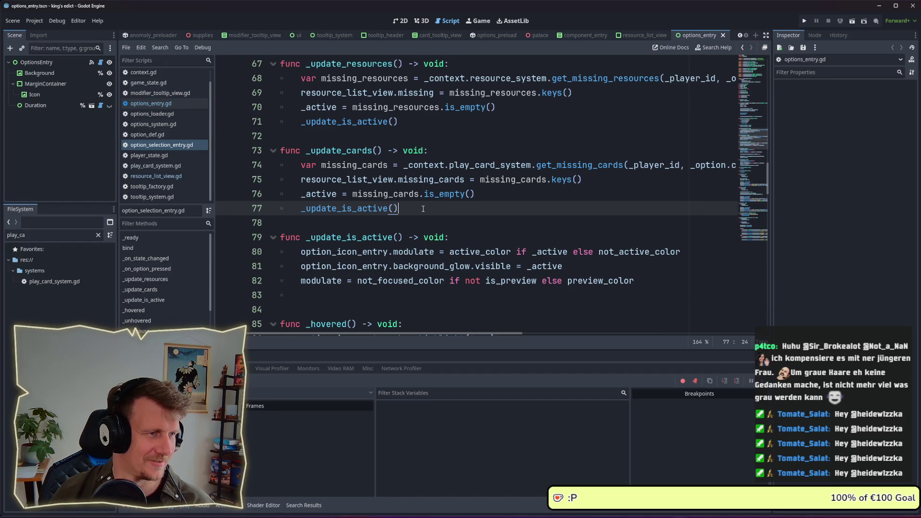
scroll(422, 209, down, 4)
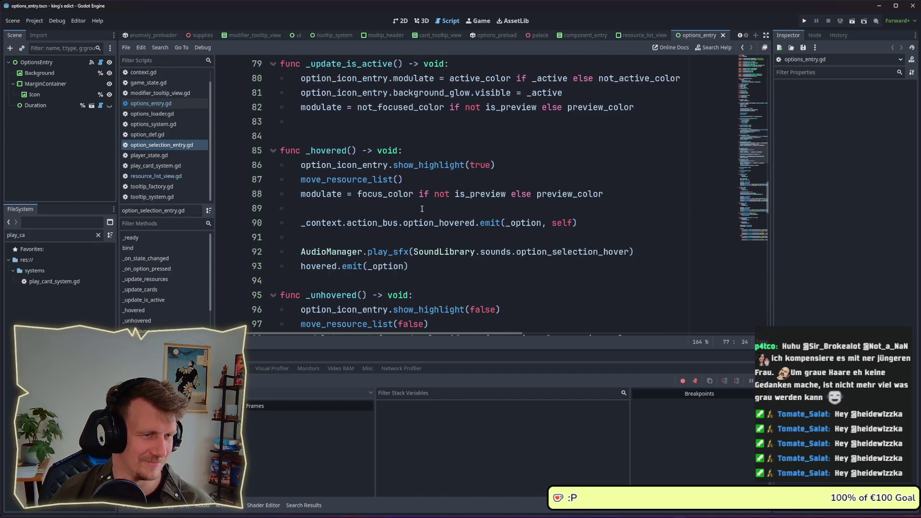
click(316, 140)
key(BackSpace)
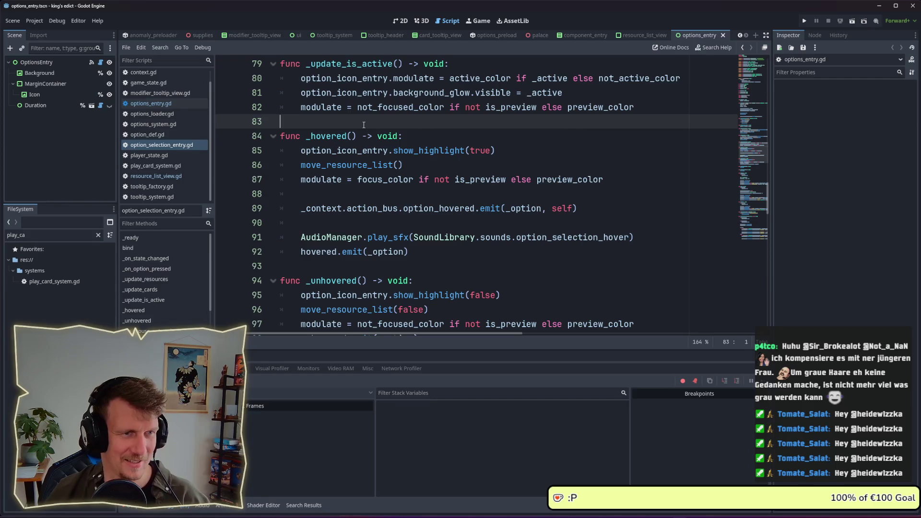
scroll(367, 144, down, 4)
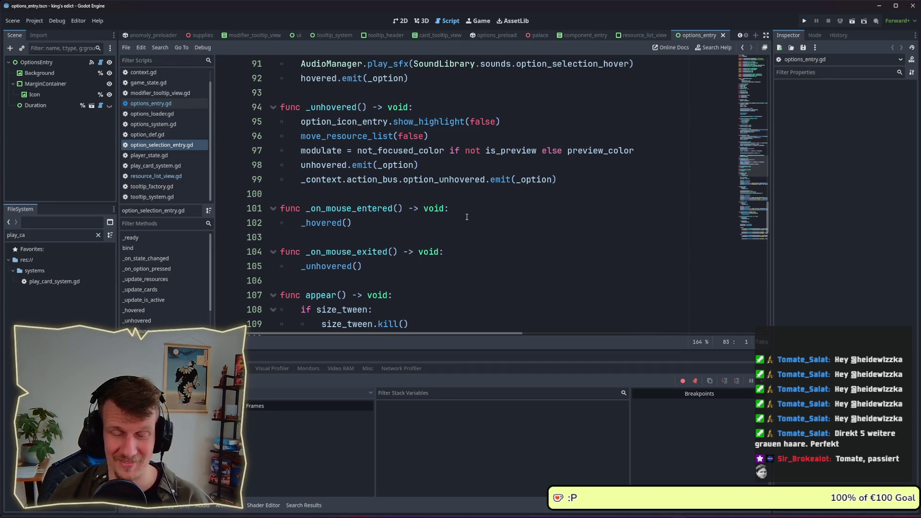
scroll(449, 237, down, 7)
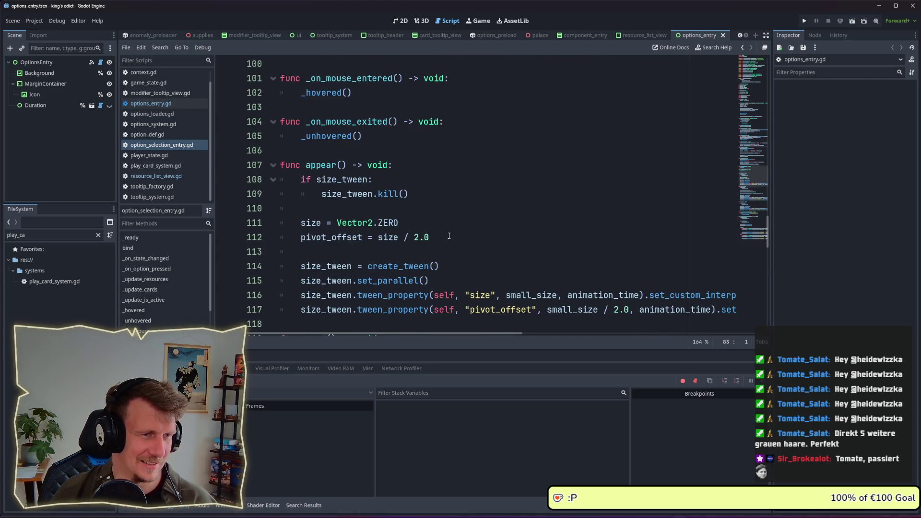
click(150, 103)
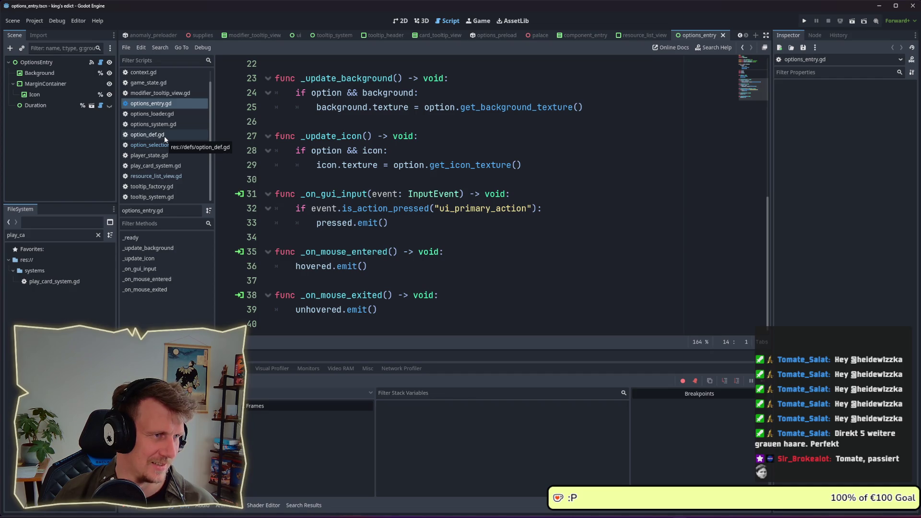
click(6, 234)
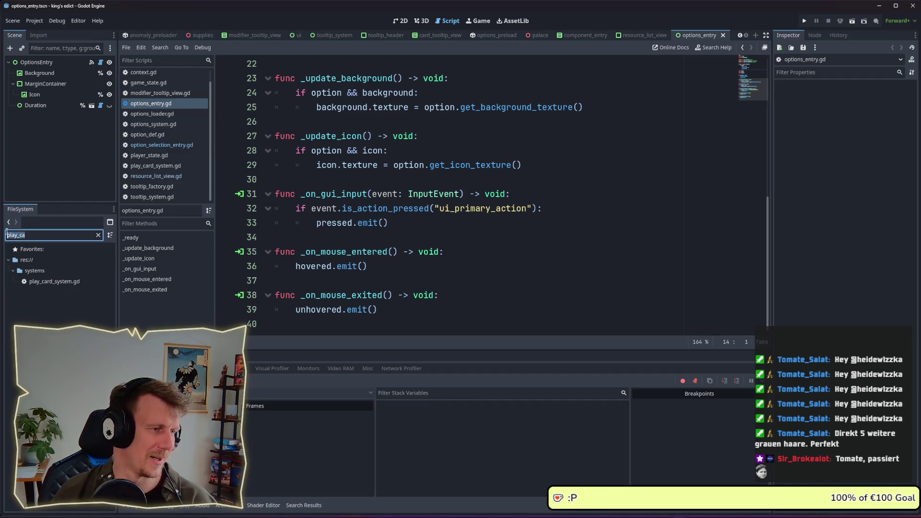
- Filter the FileSystem for 'stat_', open stat_icon_view.gd and read through its set_missing code
text(statico)
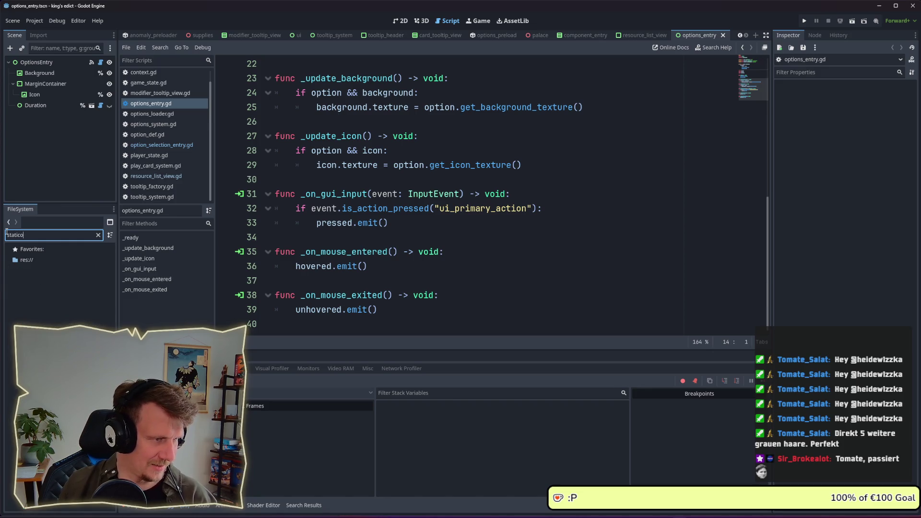
key(BackSpace)
key(BackSpace)
key(BackSpace)
text(icon)
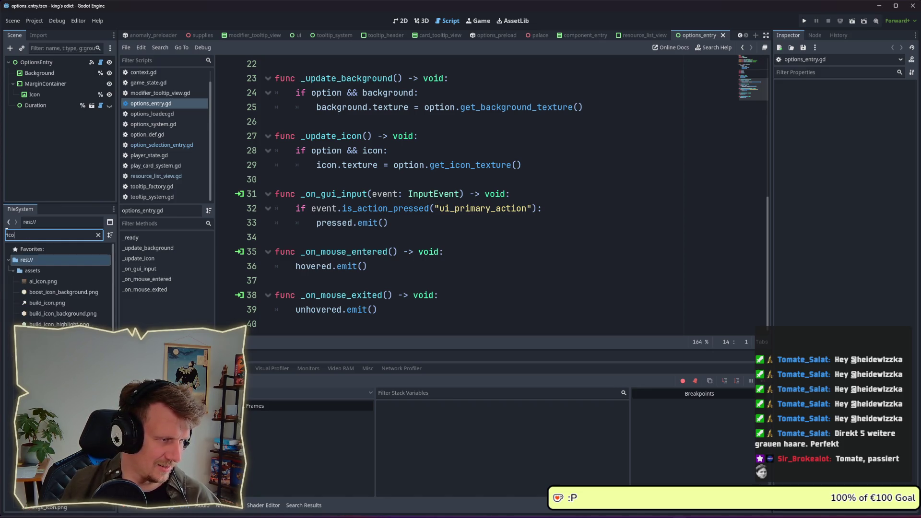
text(_st)
key(BackSpace)
key(BackSpace)
key(BackSpace)
text(stat_)
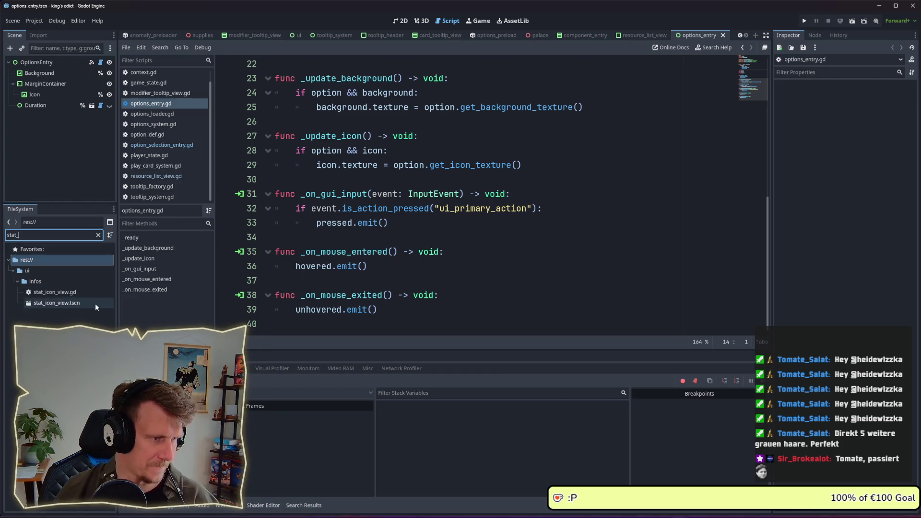
double_click(55, 292)
scroll(357, 223, down, 4)
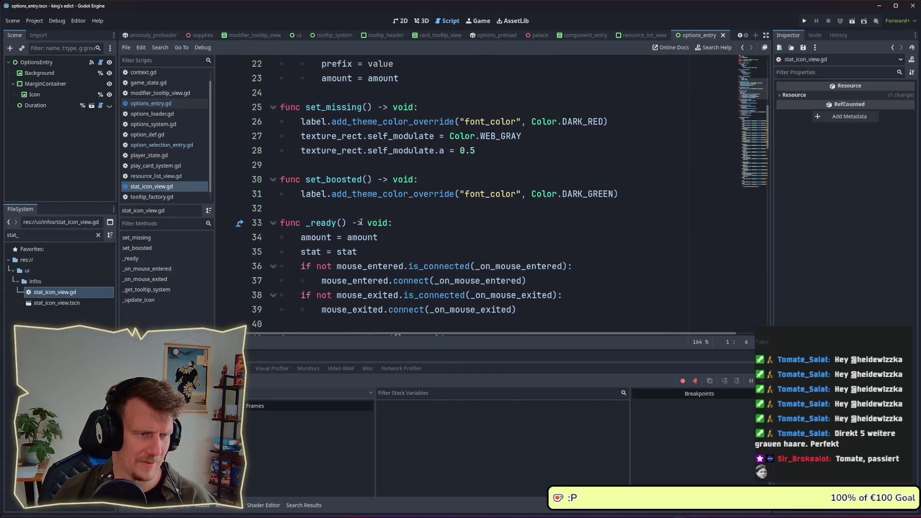
scroll(362, 213, down, 10)
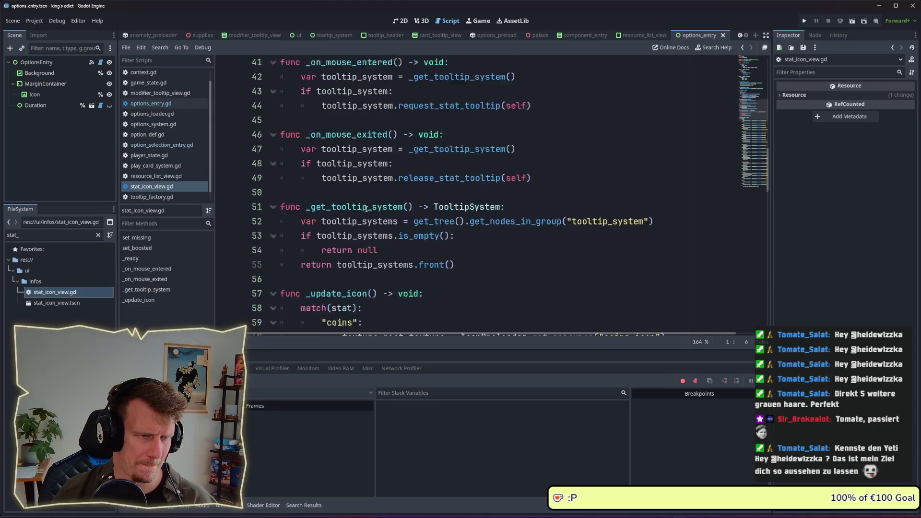
scroll(367, 209, down, 16)
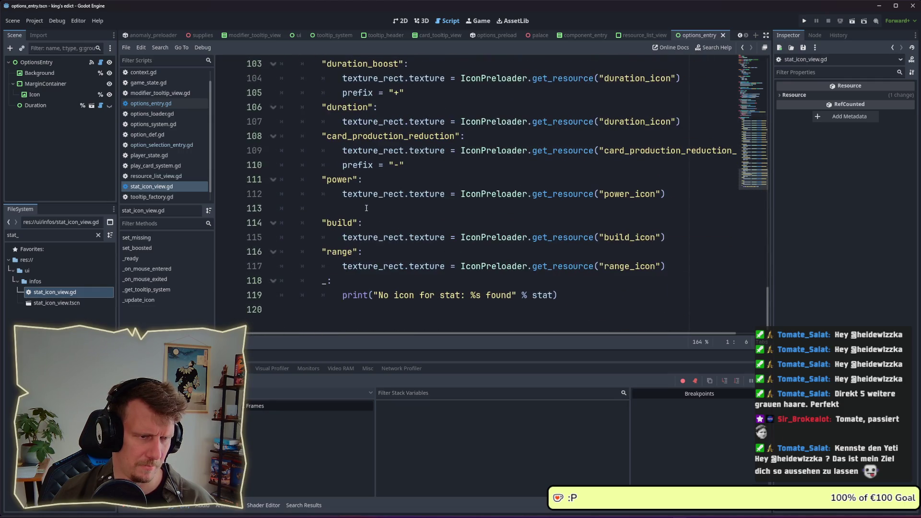
scroll(366, 207, up, 5)
scroll(366, 206, up, 18)
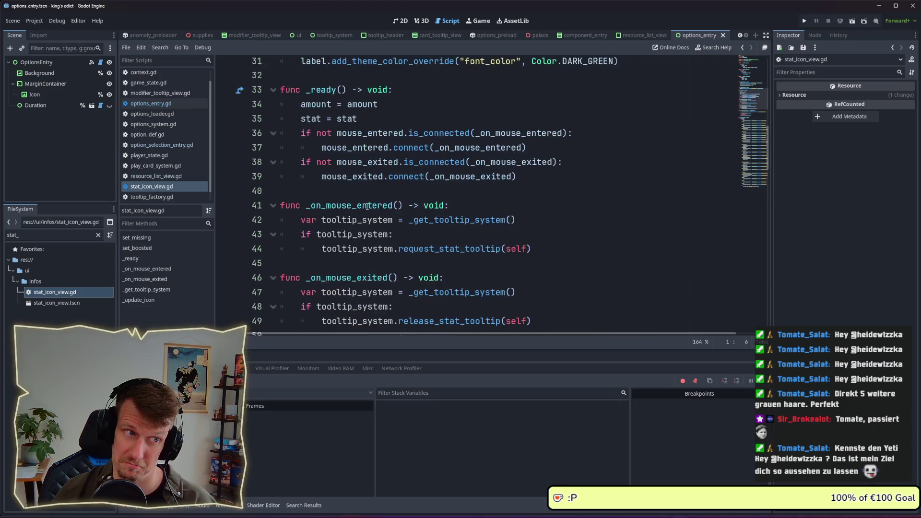
scroll(367, 207, up, 6)
- Start a set_missing() function below _ready in options_entry.gd, modelled on stat_icon_view's version
mouse_move(483, 282)
mouse_down()
mouse_move(360, 268)
mouse_move(279, 237)
mouse_up()
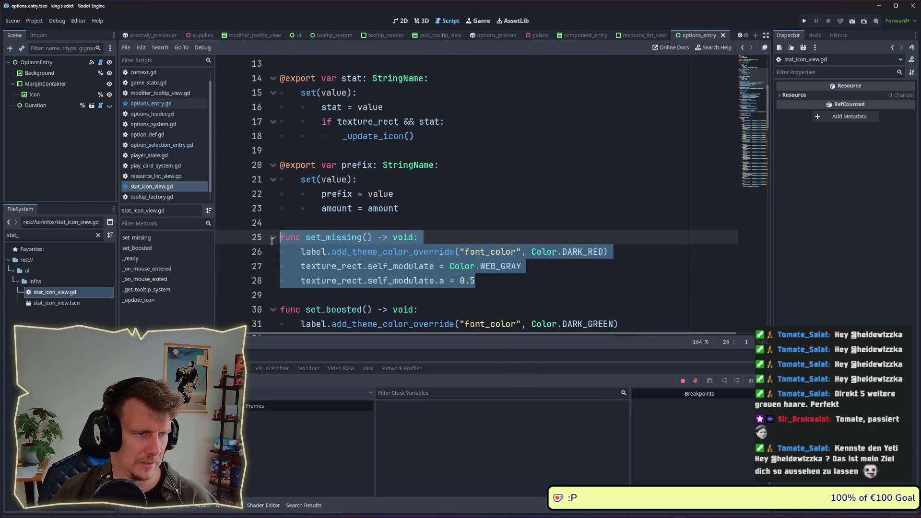
click(480, 222)
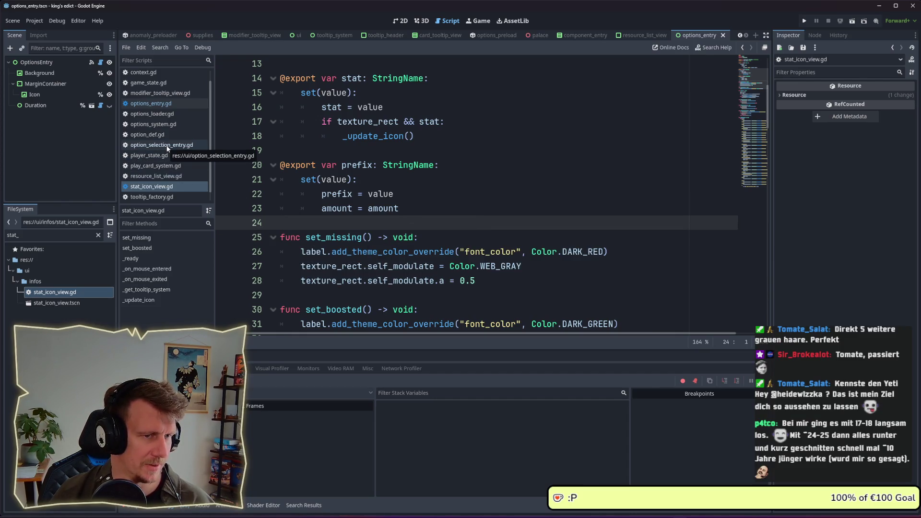
click(159, 106)
scroll(470, 237, up, 5)
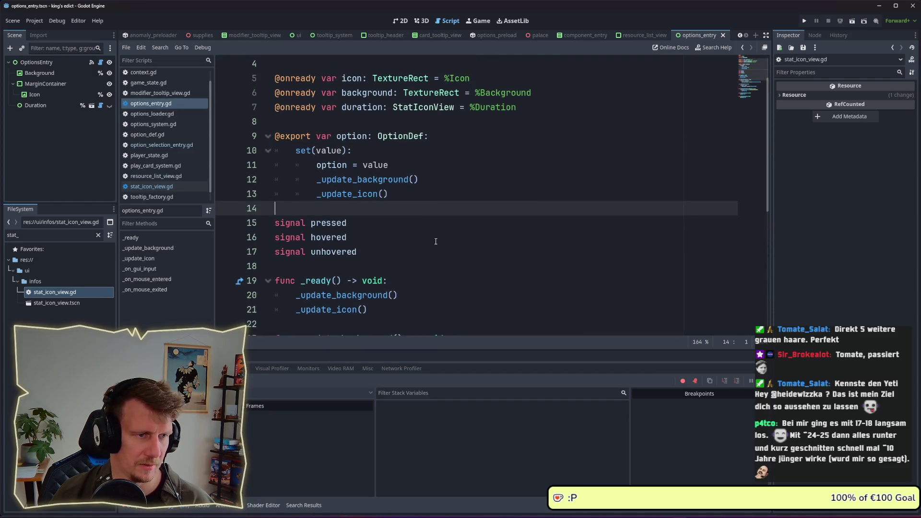
click(326, 284)
text(func set_missing() -> void: 	label.add_theme_color_override("font_color", Color.DARK_RED) 	texture_rect.self_modulate = Color.WEB_GRAY 	texture_rect.self_modulate.a = 0.5)
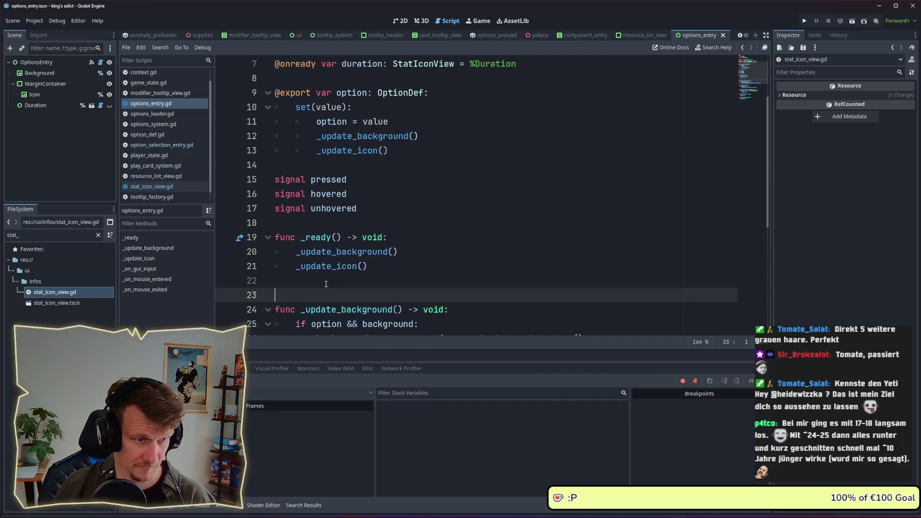
- Make set_missing's two modulate lines target background instead of texture_rect
scroll(451, 244, down, 2)
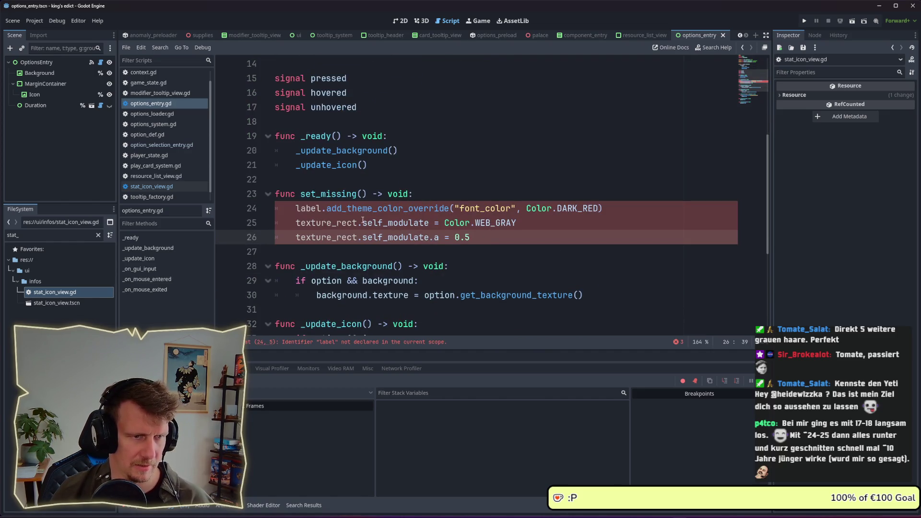
scroll(363, 220, up, 4)
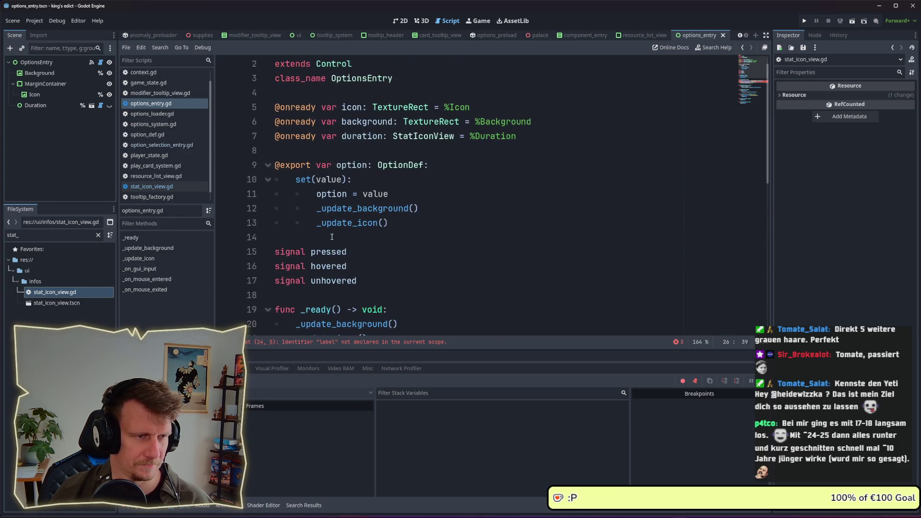
scroll(332, 237, down, 1)
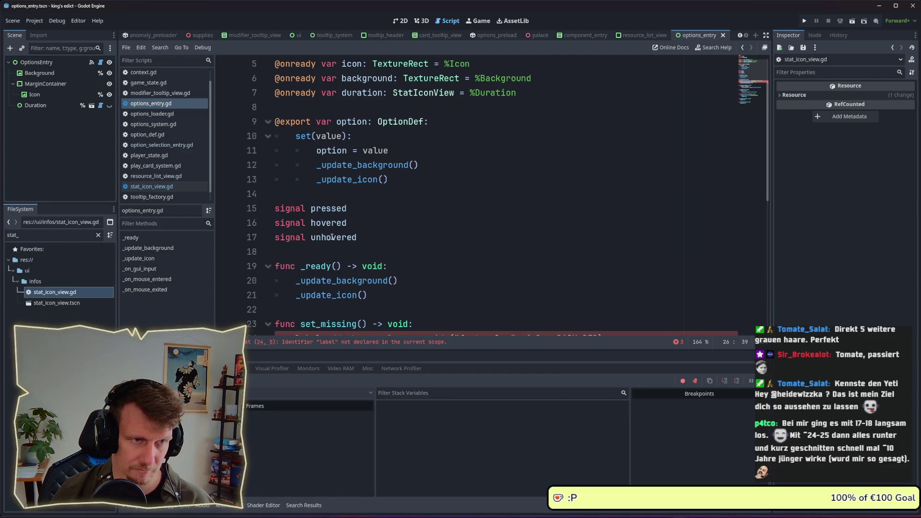
scroll(332, 237, down, 4)
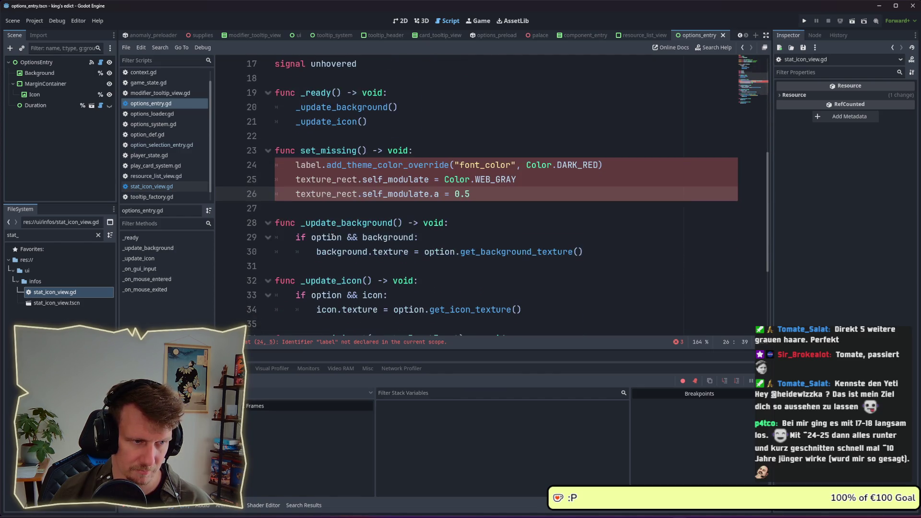
scroll(320, 216, up, 5)
double_click(365, 135)
key(ctrl+c)
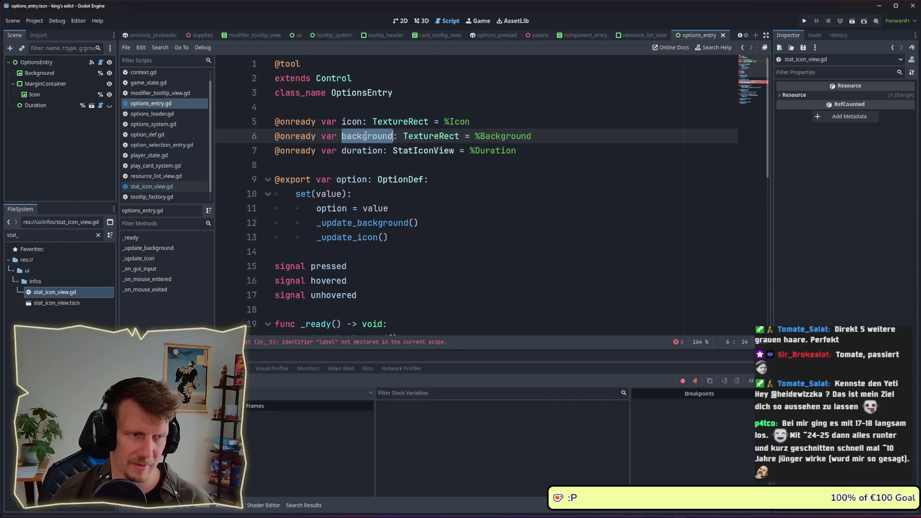
scroll(366, 135, down, 5)
double_click(324, 195)
key(ctrl+v)
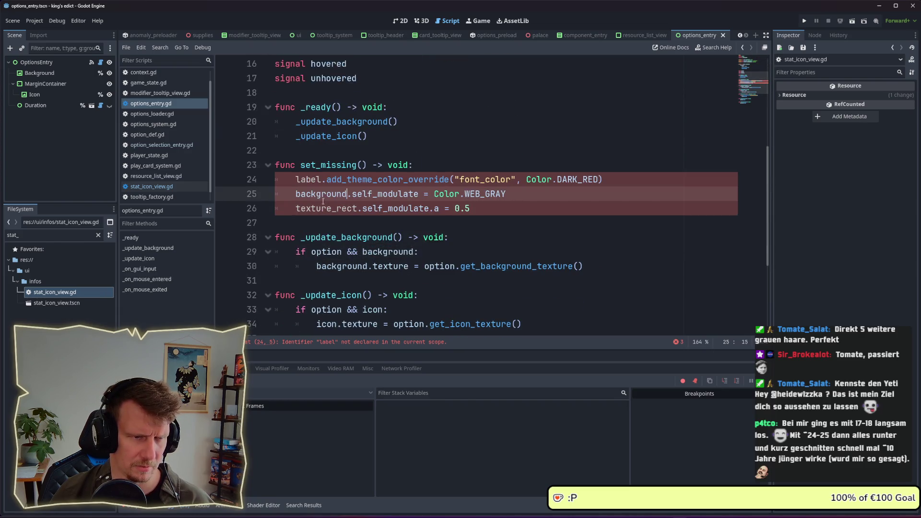
double_click(326, 209)
key(ctrl+v)
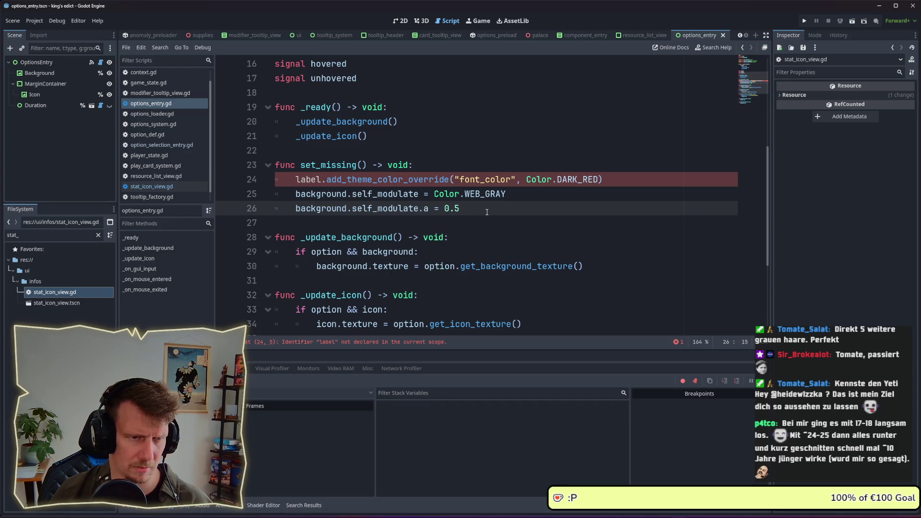
- Duplicate the background modulate lines and retarget the copies to icon
drag(486, 210, 265, 196)
key(ctrl+c)
click(478, 207)
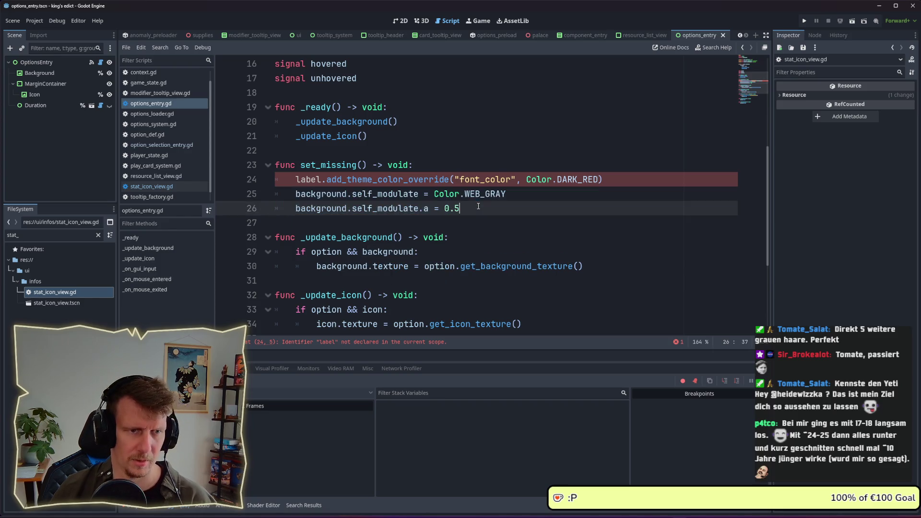
key(Return)
key(ctrl+v)
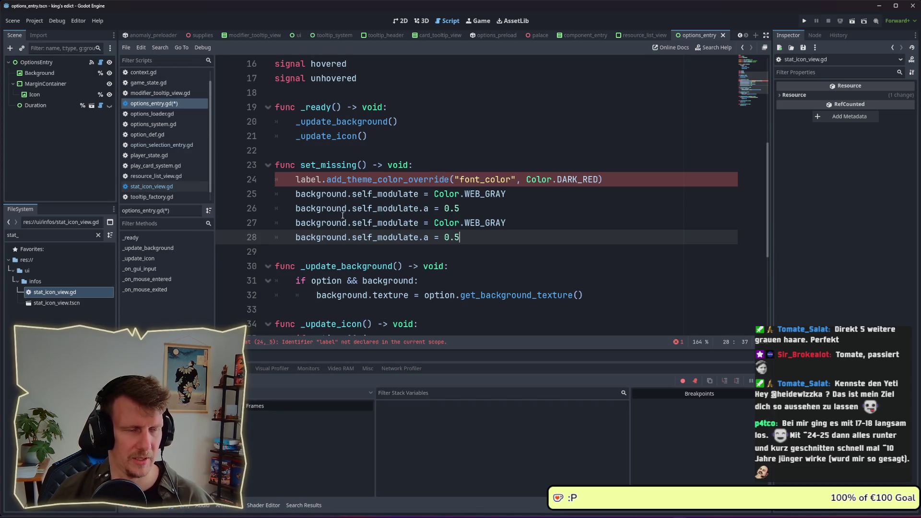
scroll(343, 216, up, 5)
double_click(353, 122)
key(ctrl+c)
scroll(354, 144, down, 6)
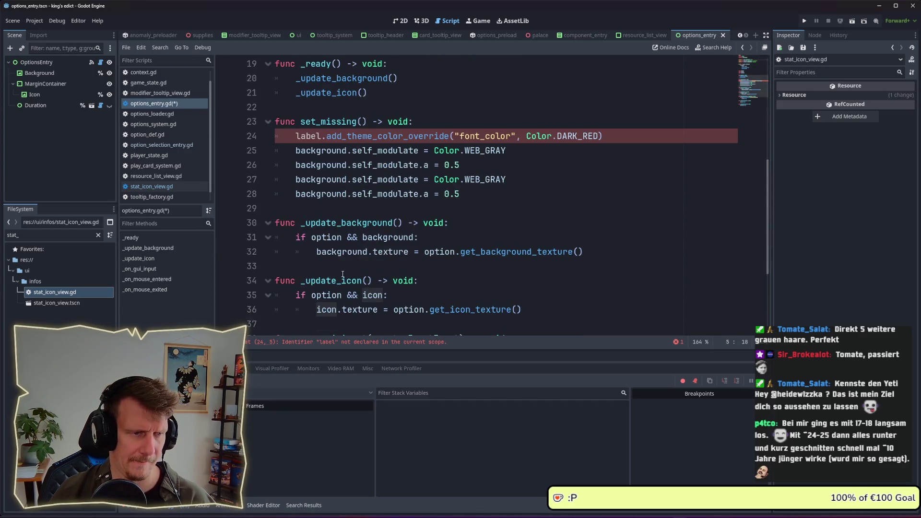
double_click(317, 180)
key(ctrl+v)
double_click(318, 194)
key(ctrl+v)
- Delete the label colour override line and save options_entry.gd
click(306, 137)
triple_click(307, 137)
key(BackSpace)
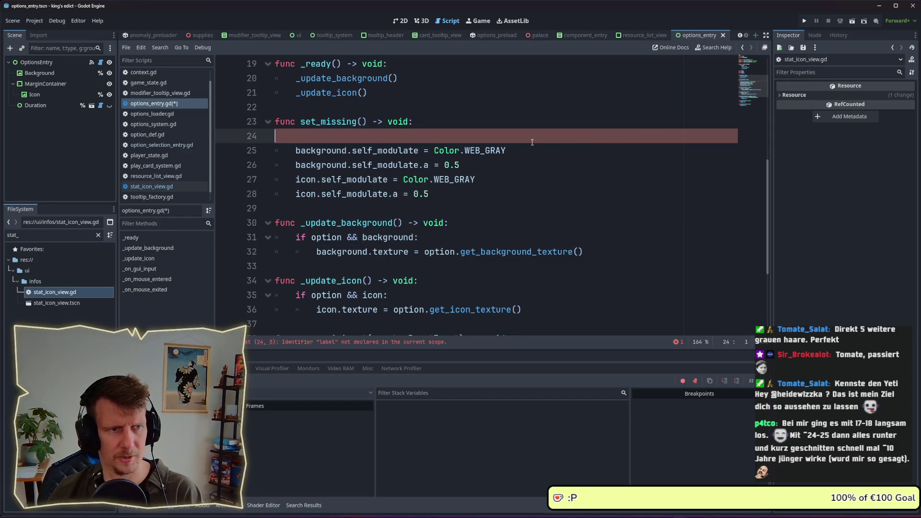
key(BackSpace)
key(ctrl+s)
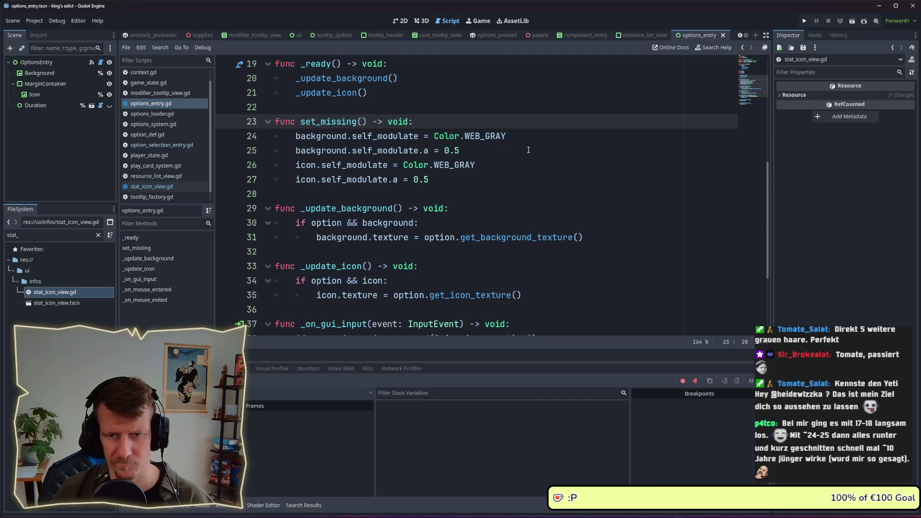
click(529, 150)
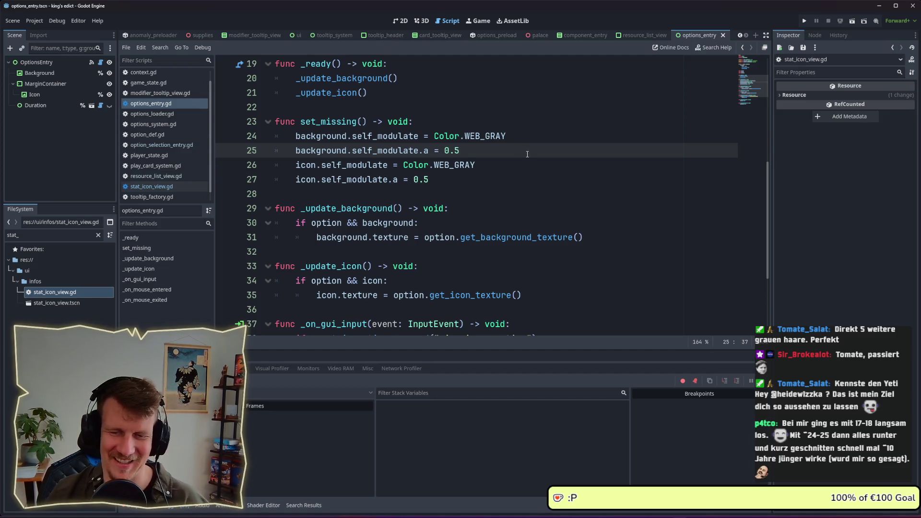
click(483, 165)
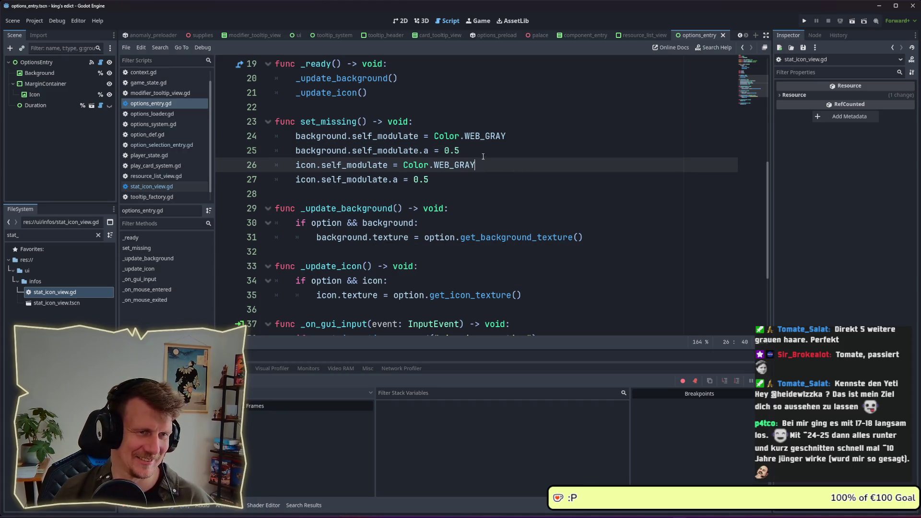
click(484, 155)
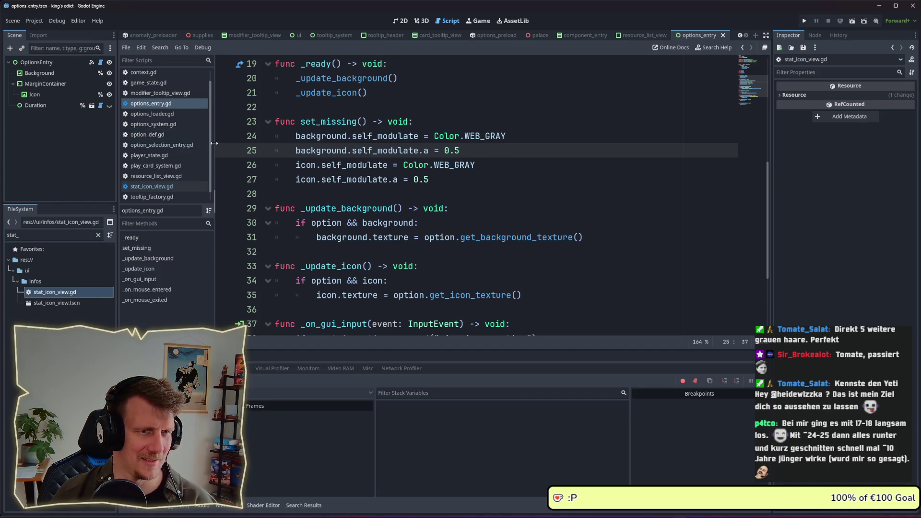
scroll(319, 208, up, 4)
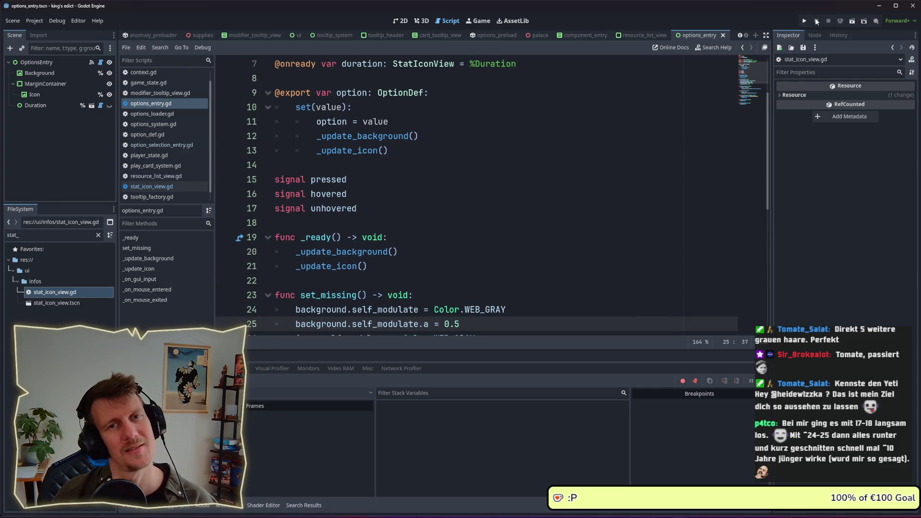
- Run the project and start a singleplayer game from the red start position on I Know This Place
click(805, 21)
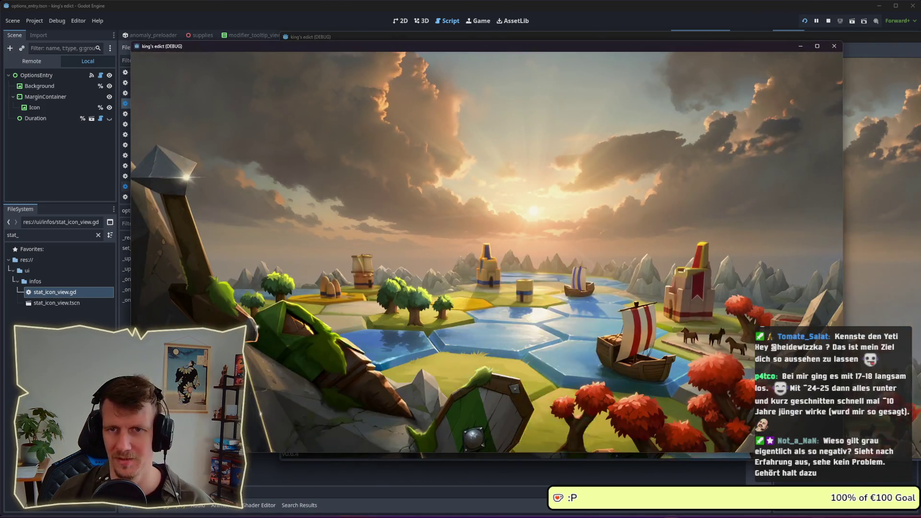
click(542, 259)
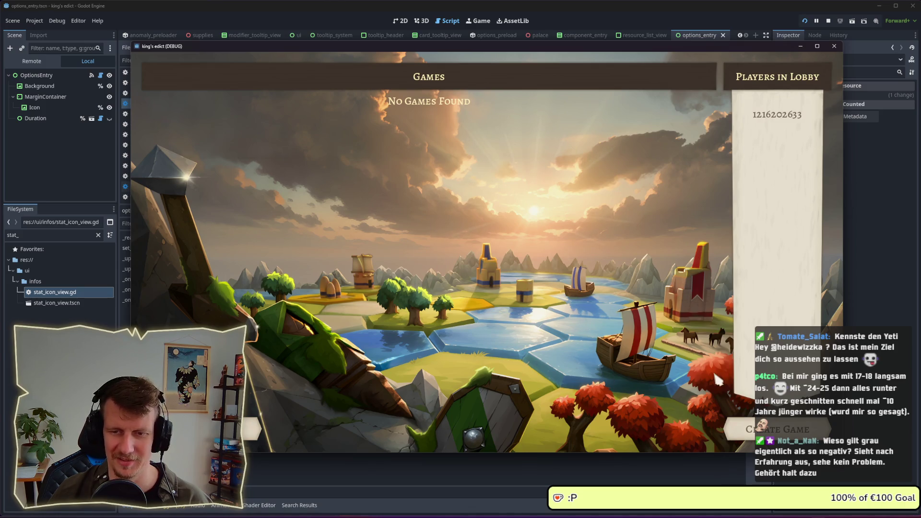
click(777, 430)
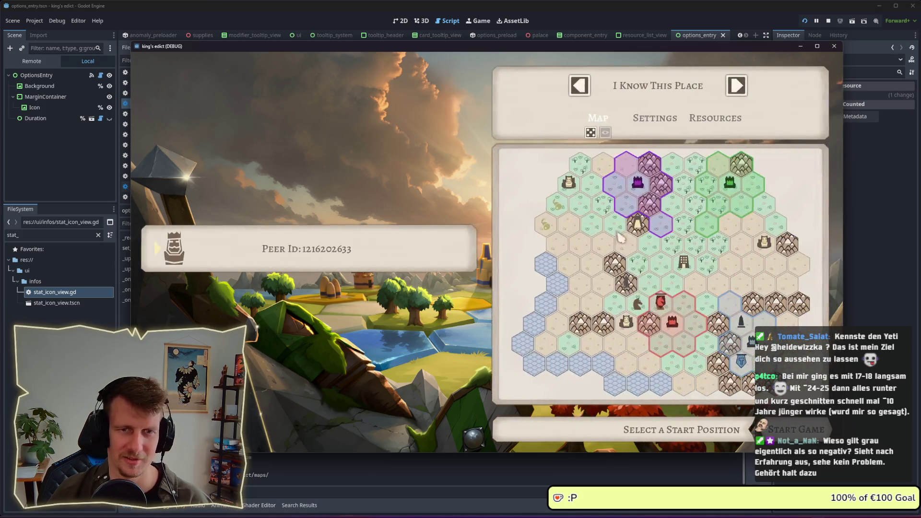
click(673, 321)
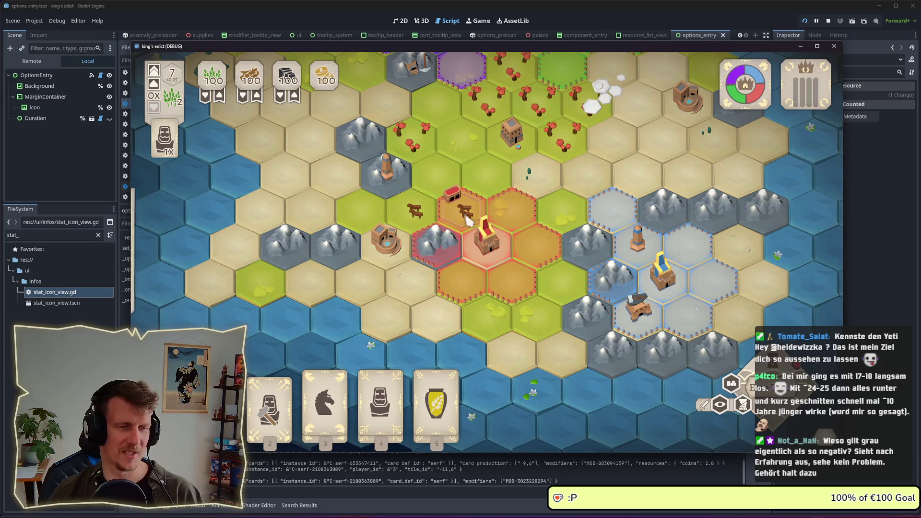
- Play the fourth card beside the castle, then move units onto neighbouring hexes, including left of the castle
key(4)
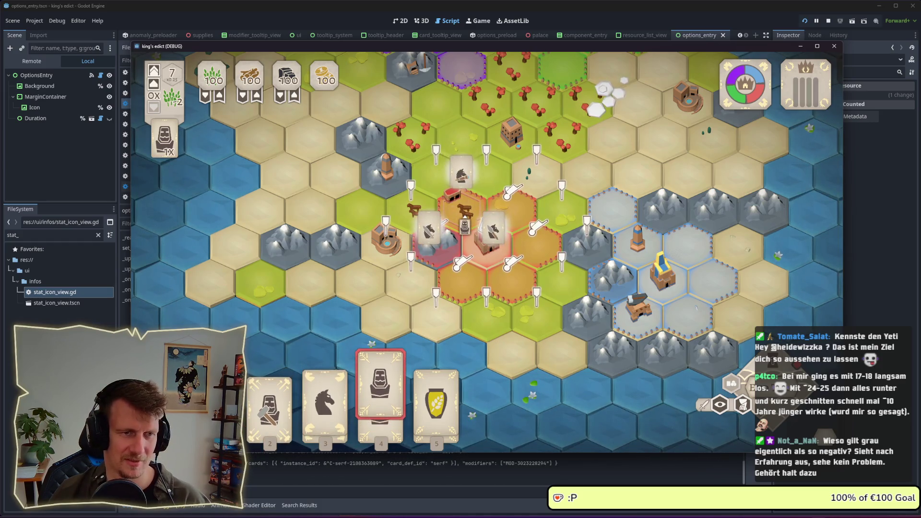
click(389, 245)
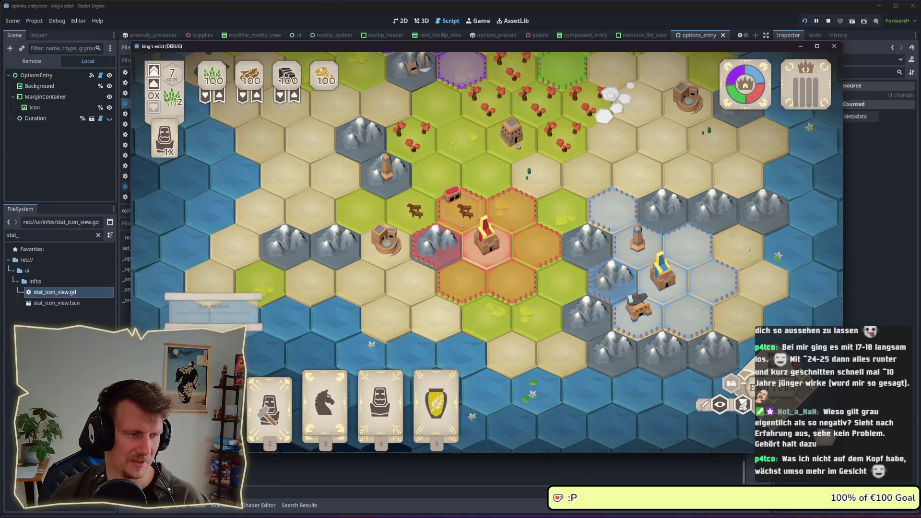
key(3)
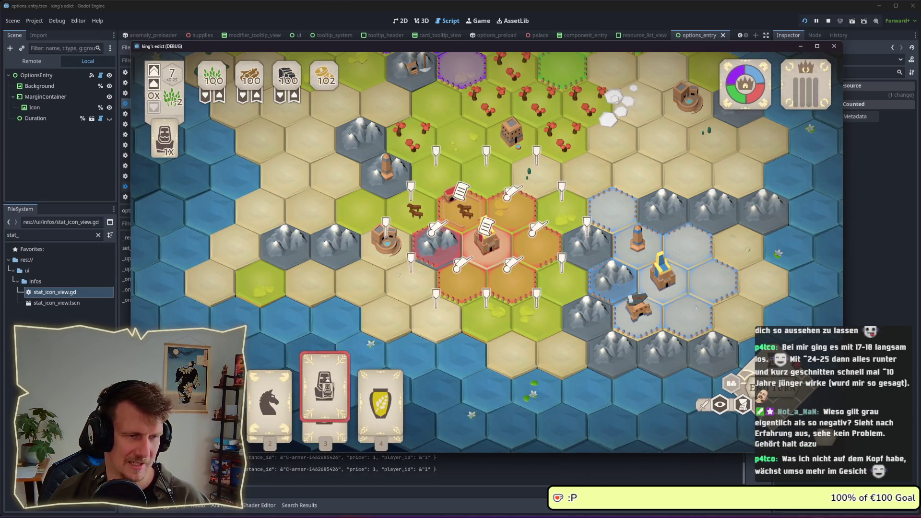
mouse_move(460, 226)
mouse_down()
mouse_move(383, 254)
mouse_move(532, 250)
mouse_move(393, 235)
mouse_move(405, 240)
mouse_up()
mouse_move(467, 225)
mouse_down()
mouse_move(396, 246)
mouse_move(440, 296)
mouse_up()
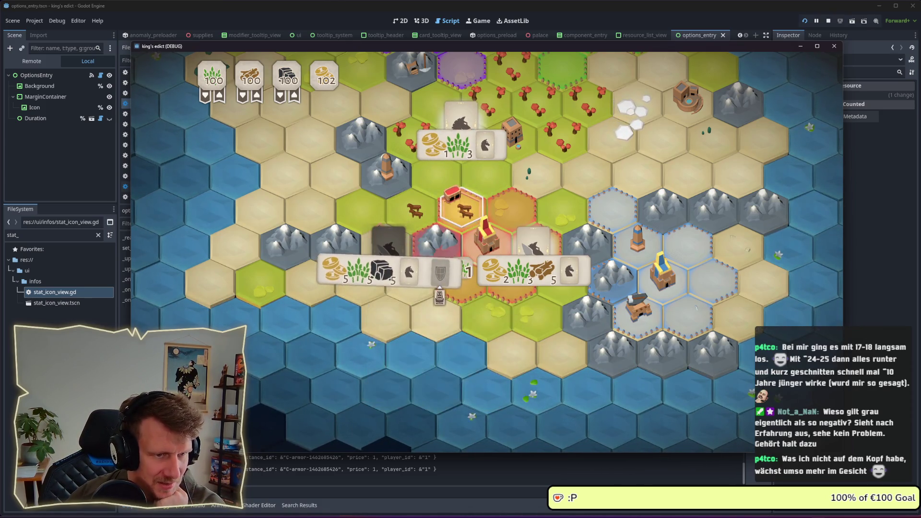
mouse_move(374, 257)
scroll(374, 263, down, 2)
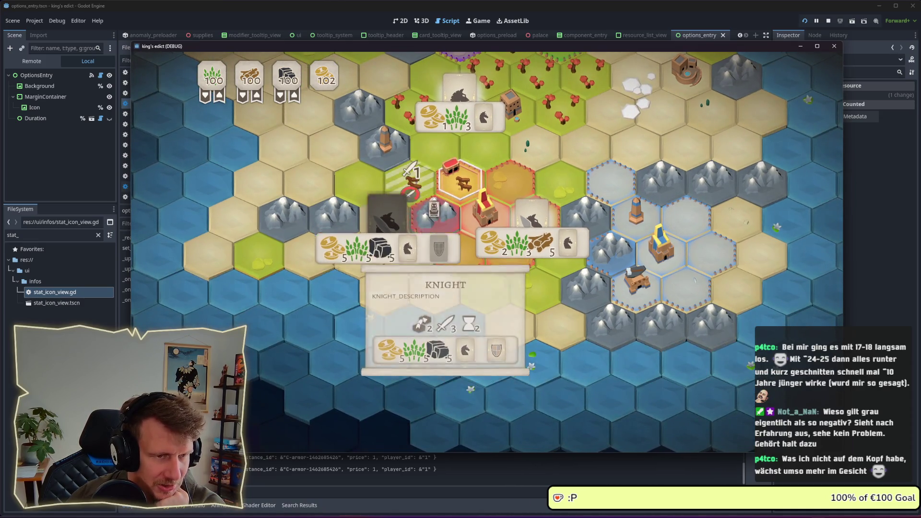
key(w)
key(d)
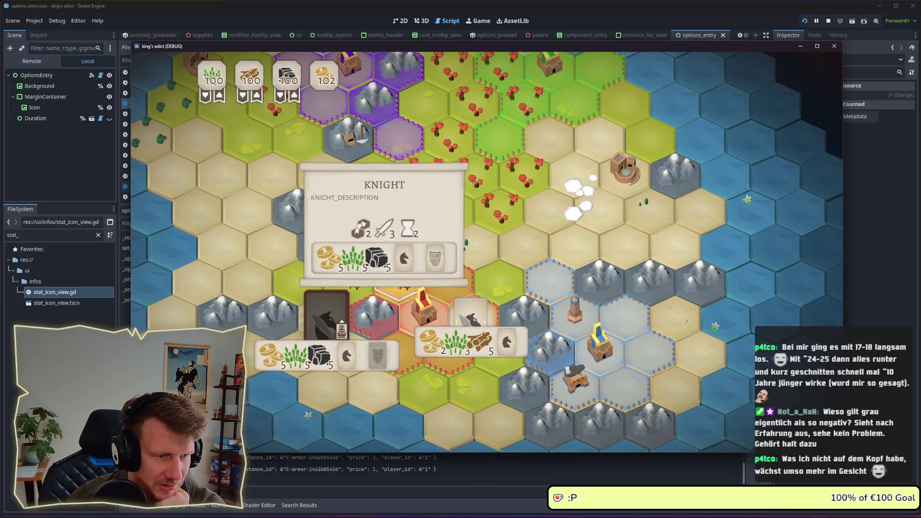
key(a)
key(w)
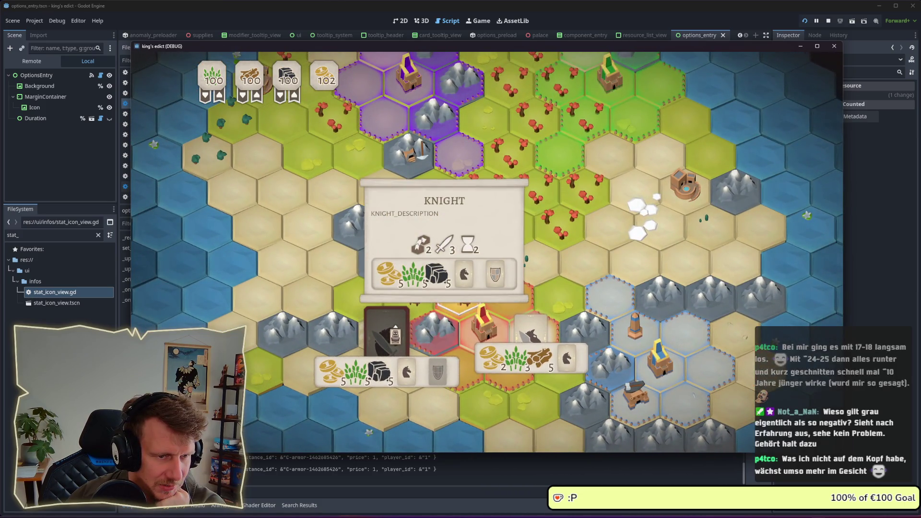
key(d)
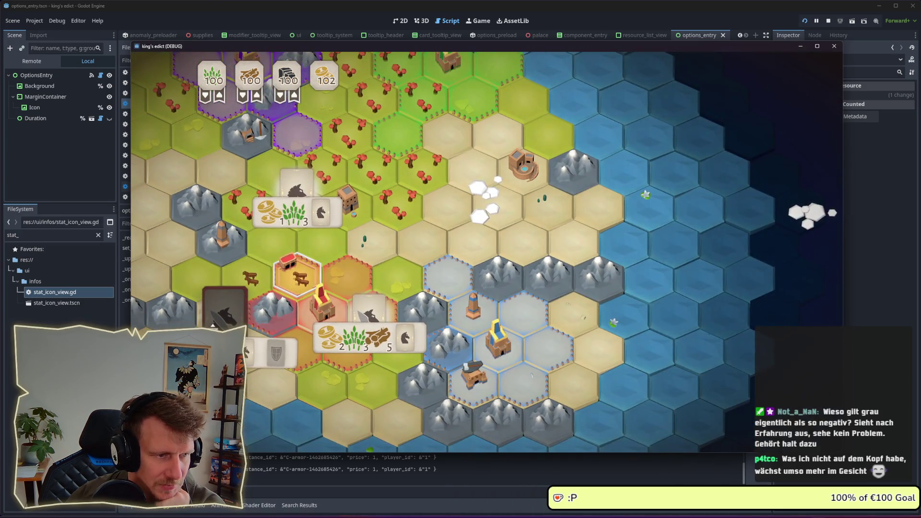
key(a)
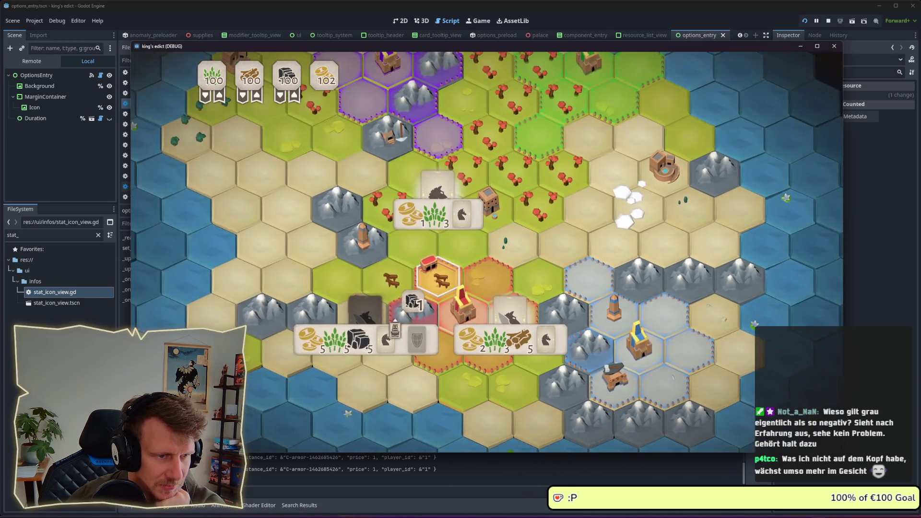
mouse_move(382, 330)
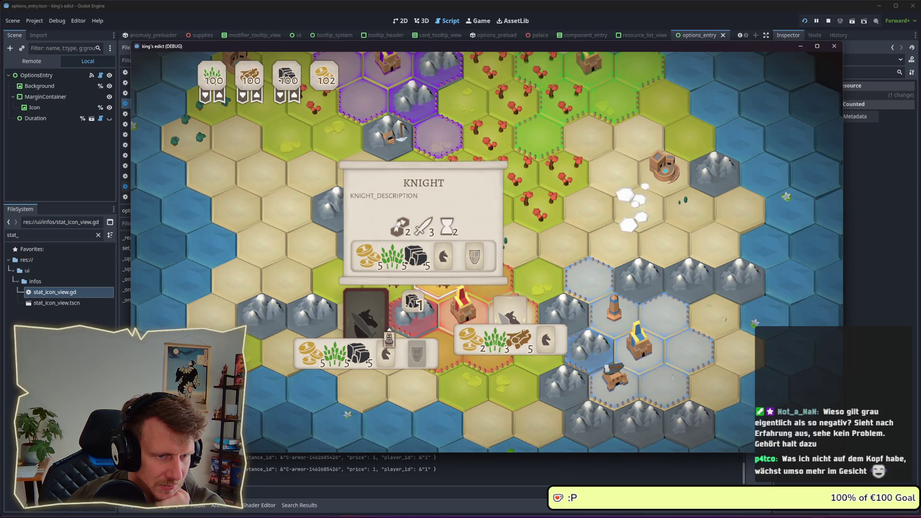
- Recruit and confirm a Knight, then play the middle card on the farm hex as Horsemen
click(388, 337)
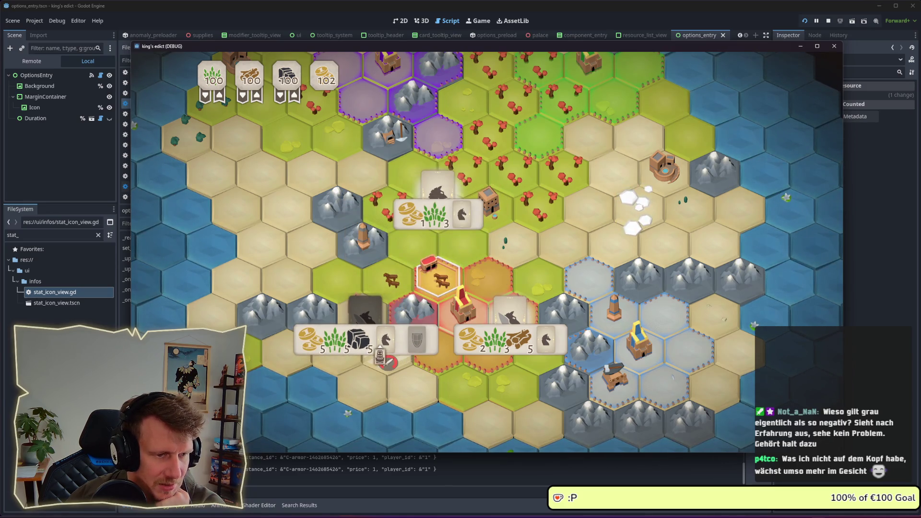
mouse_move(366, 322)
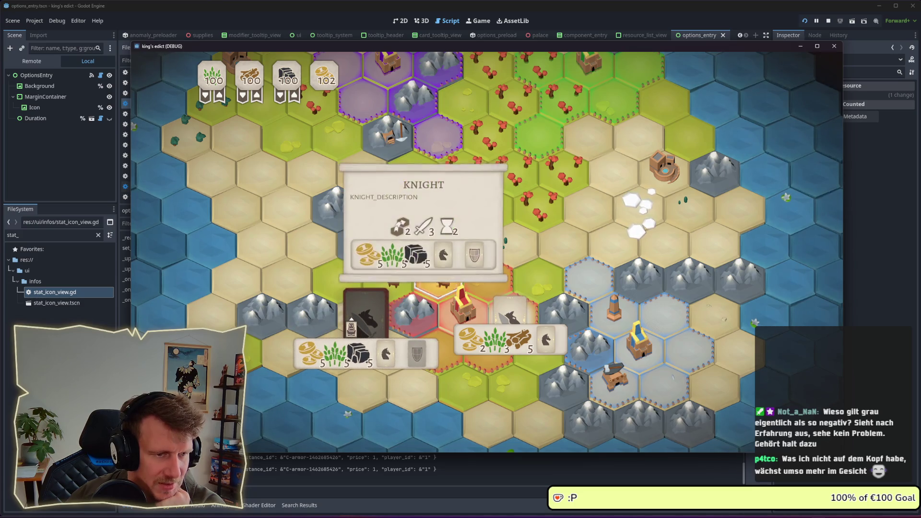
click(366, 322)
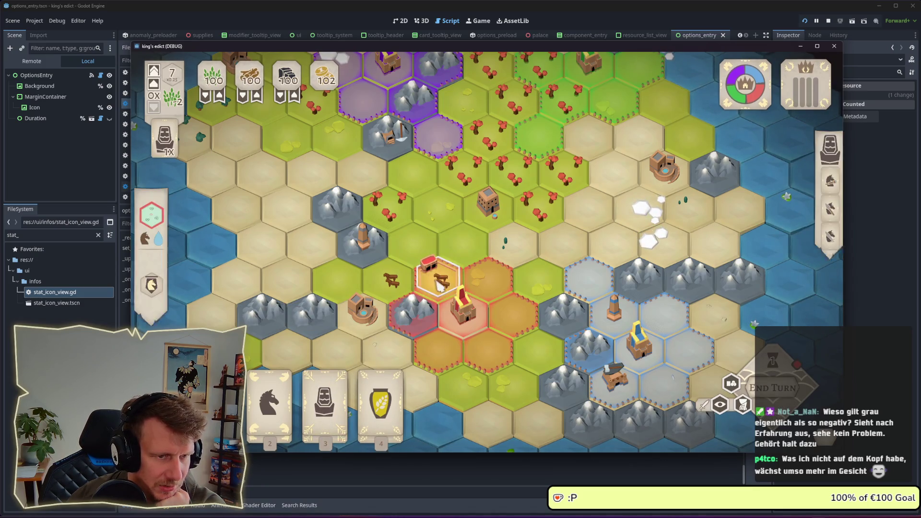
click(336, 393)
click(437, 283)
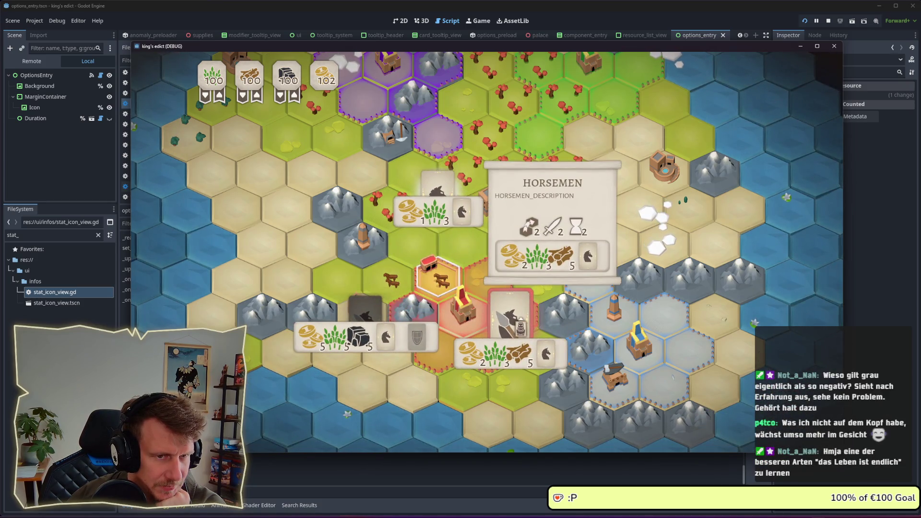
click(511, 312)
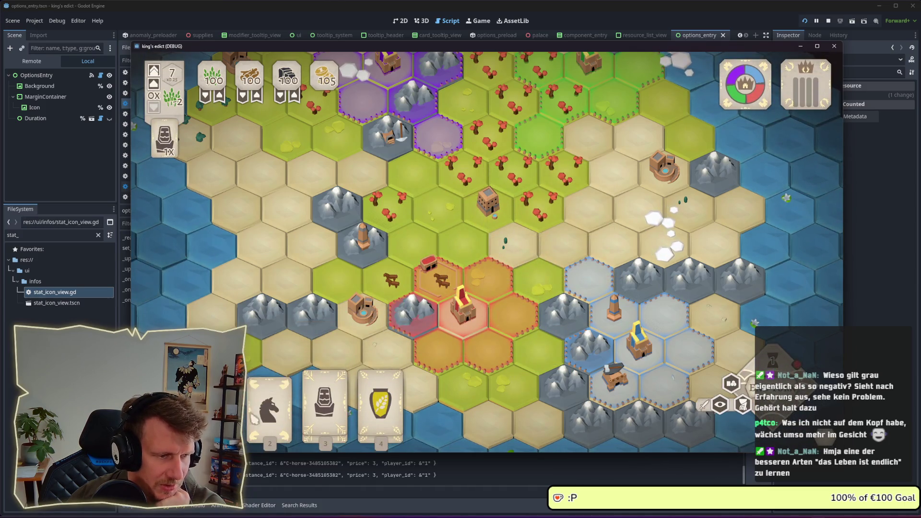
- Select the scroll-marker hex, play the statue card onto the central red hex, and toggle the Knight recruit options
click(439, 276)
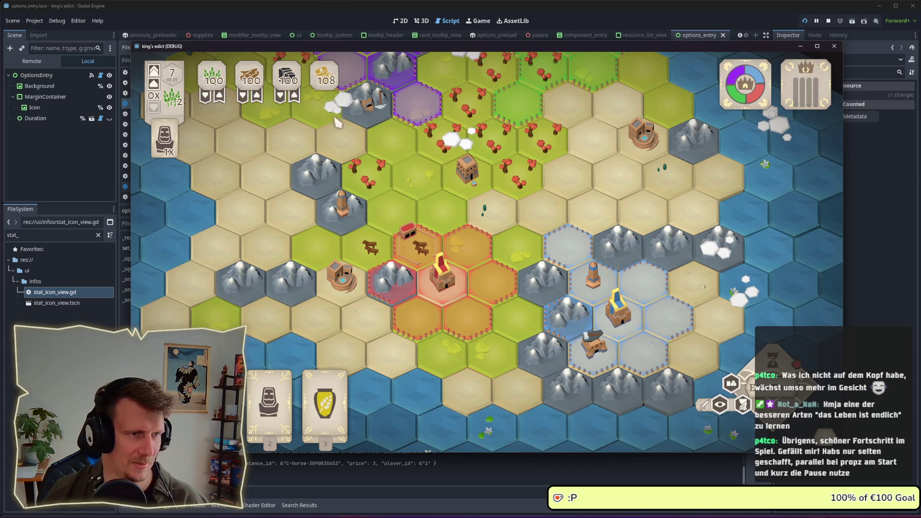
key(2)
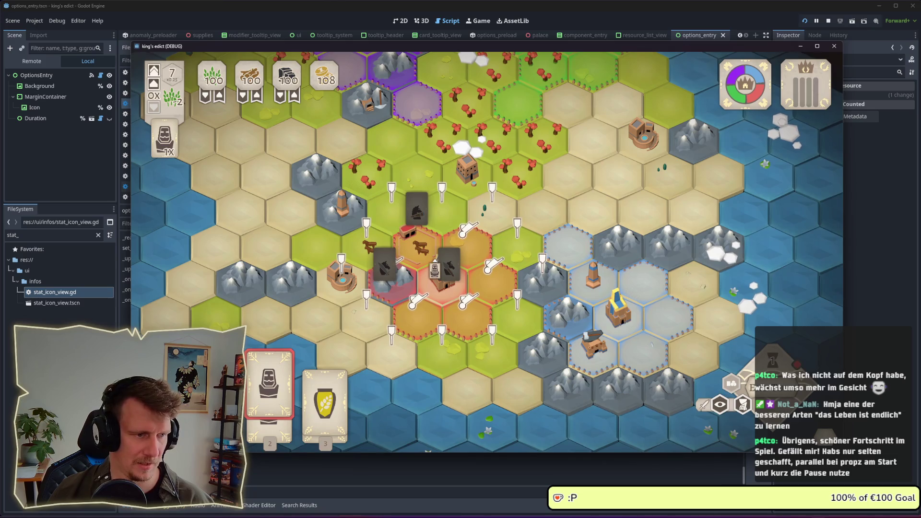
click(436, 272)
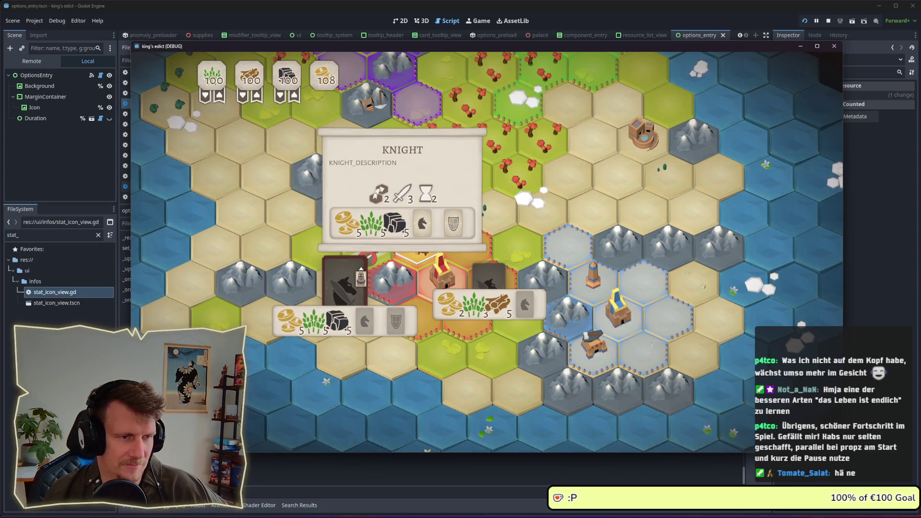
click(344, 281)
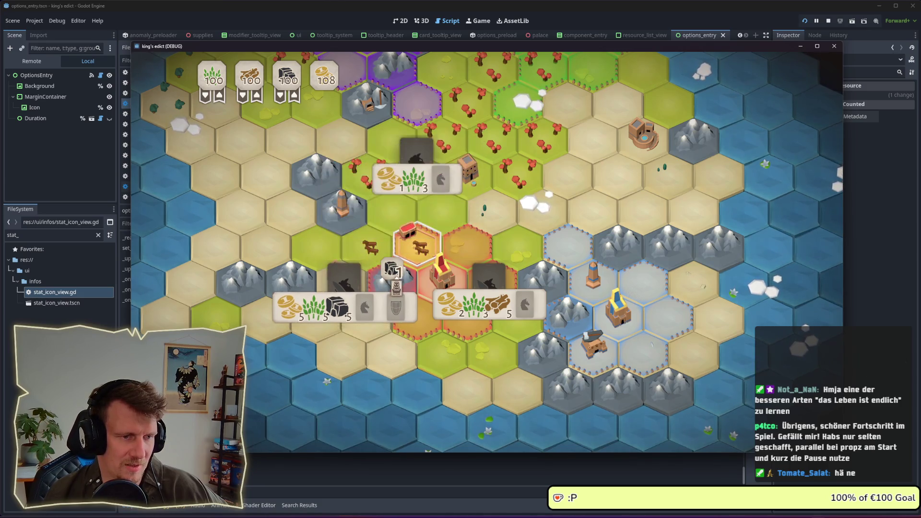
click(344, 280)
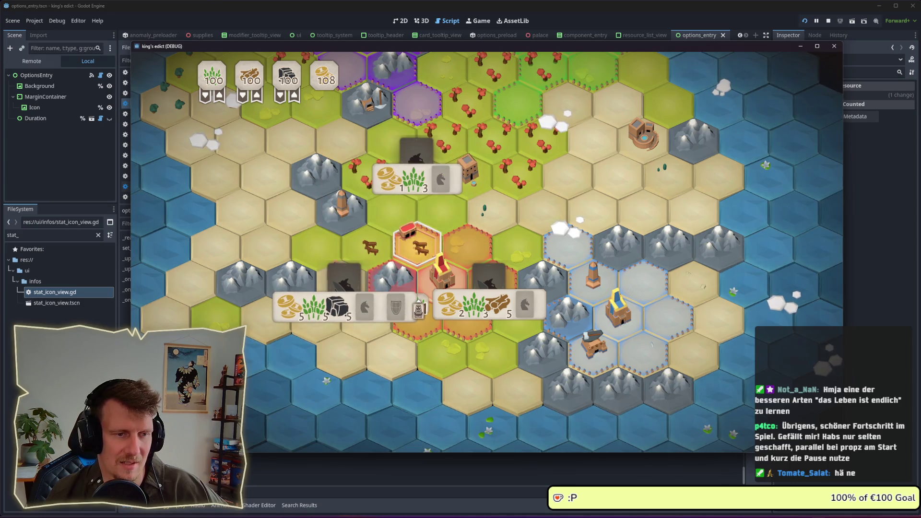
click(344, 283)
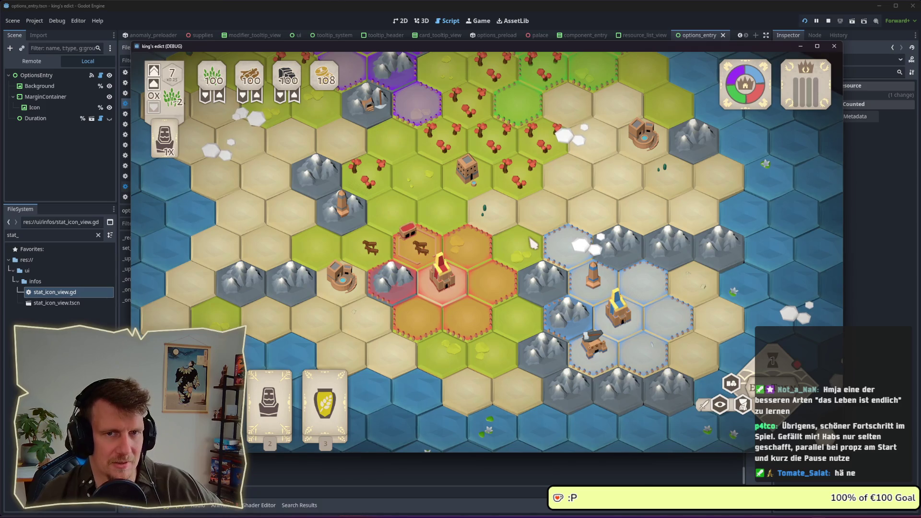
- Quit the current match to the main menu and open a new multiplayer game setup
key(Escape)
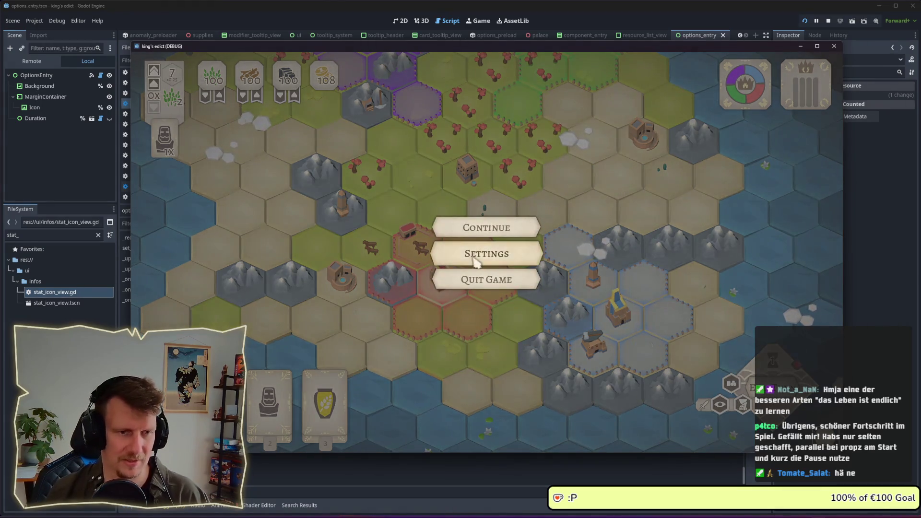
click(477, 279)
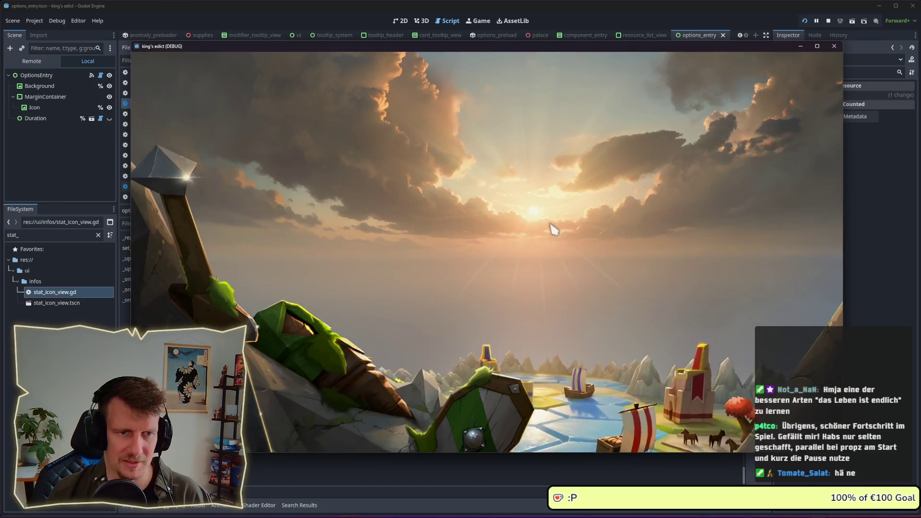
click(518, 276)
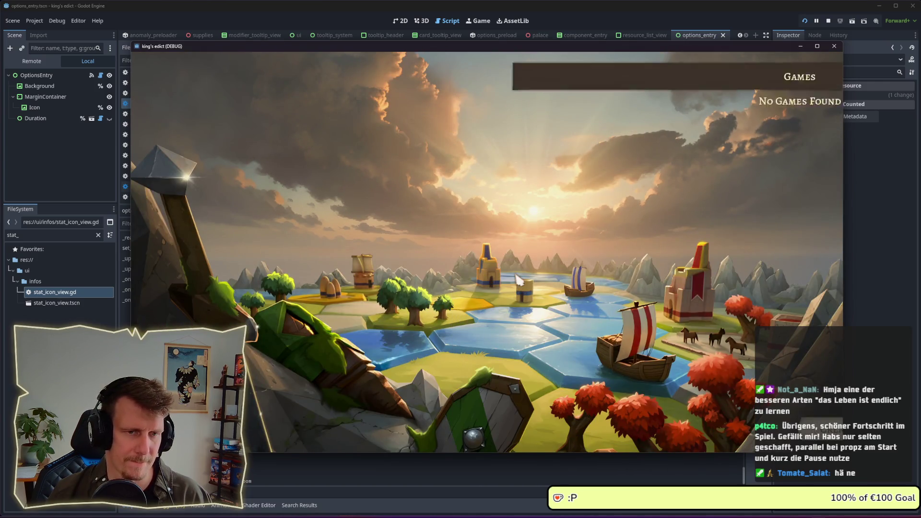
click(775, 422)
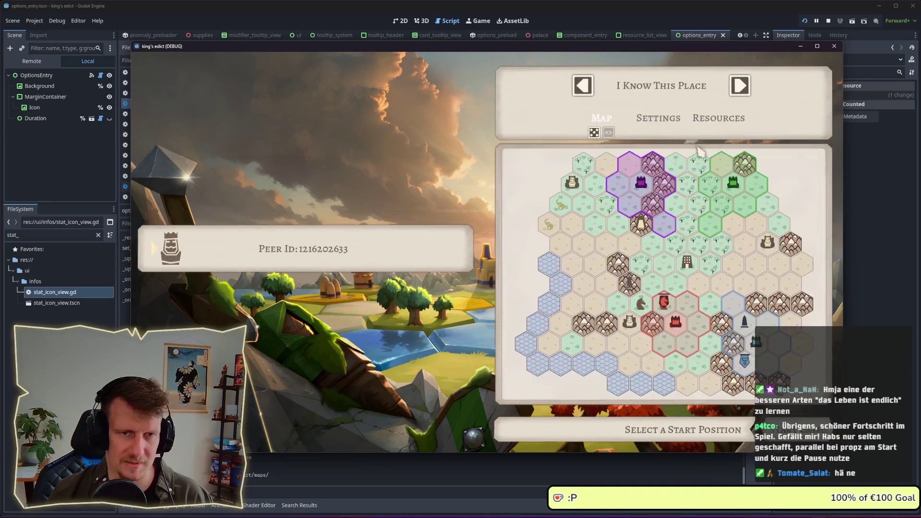
- Cycle the map selection to Crystals 2 and begin from the red start position
click(739, 87)
click(739, 86)
click(739, 87)
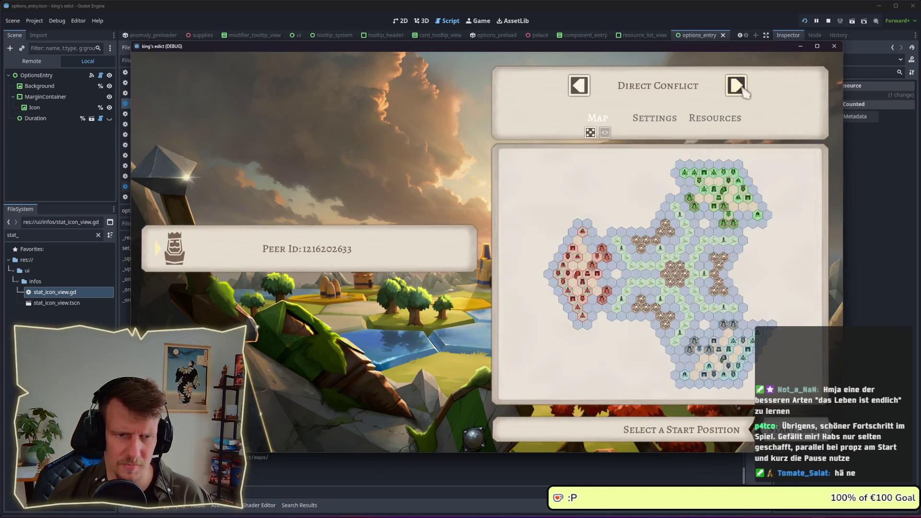
click(742, 88)
click(742, 88)
click(741, 88)
click(742, 88)
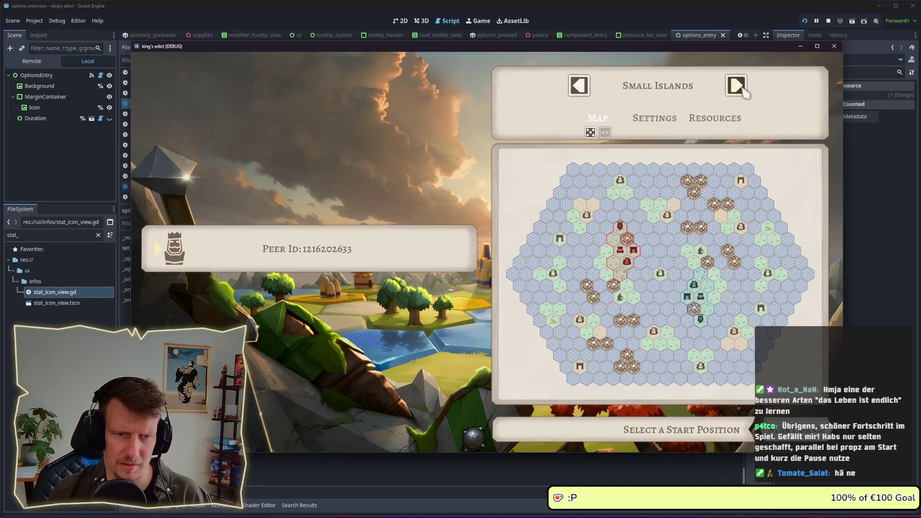
click(742, 88)
click(742, 88)
click(742, 88)
click(742, 88)
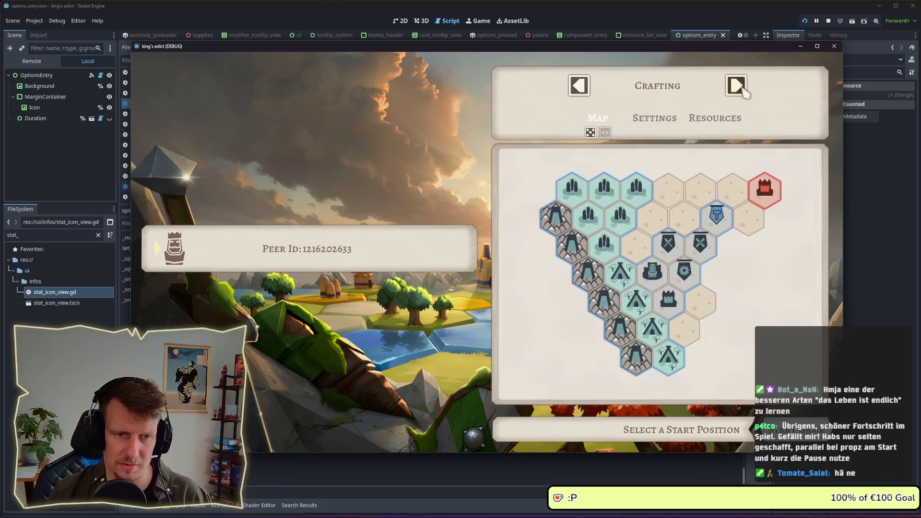
click(742, 88)
click(742, 89)
click(687, 350)
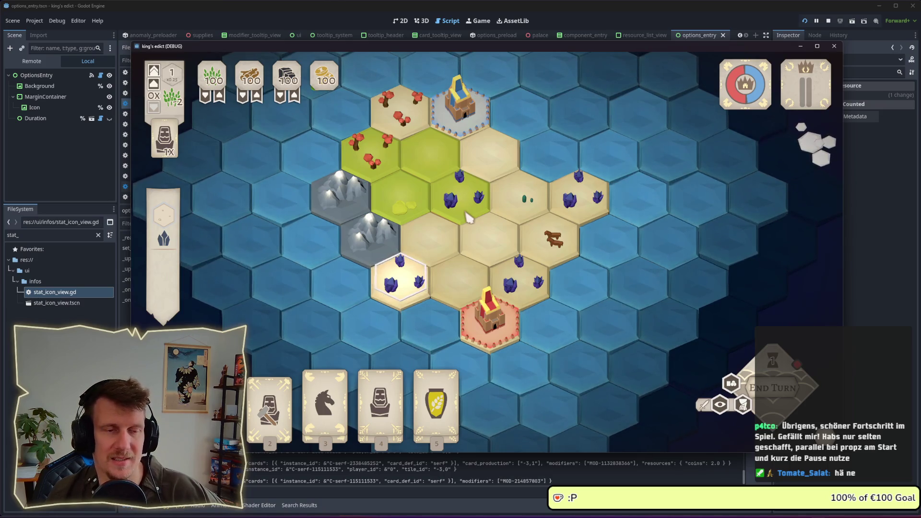
- Inspect the green and sand crystal hexes' tile info, clear the selection, and drag the game window up-left
click(453, 217)
click(424, 268)
right_click(436, 260)
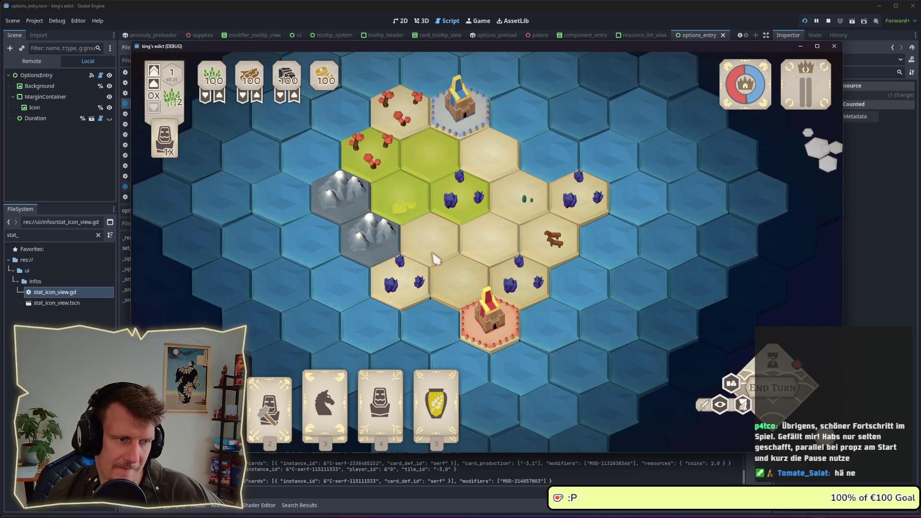
click(412, 292)
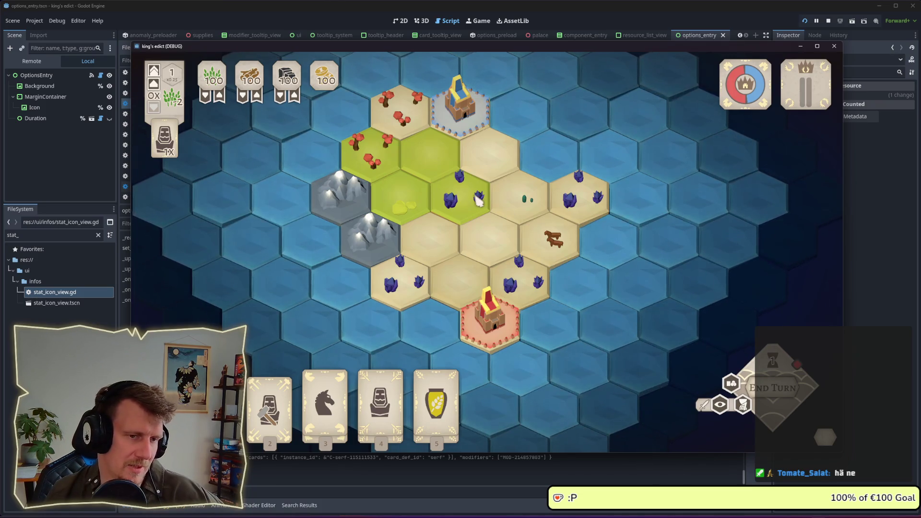
click(477, 196)
click(475, 186)
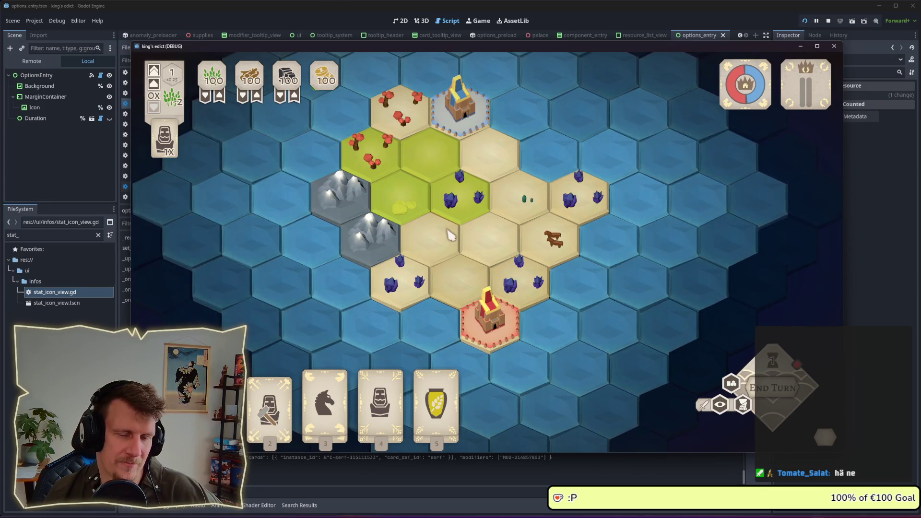
click(476, 193)
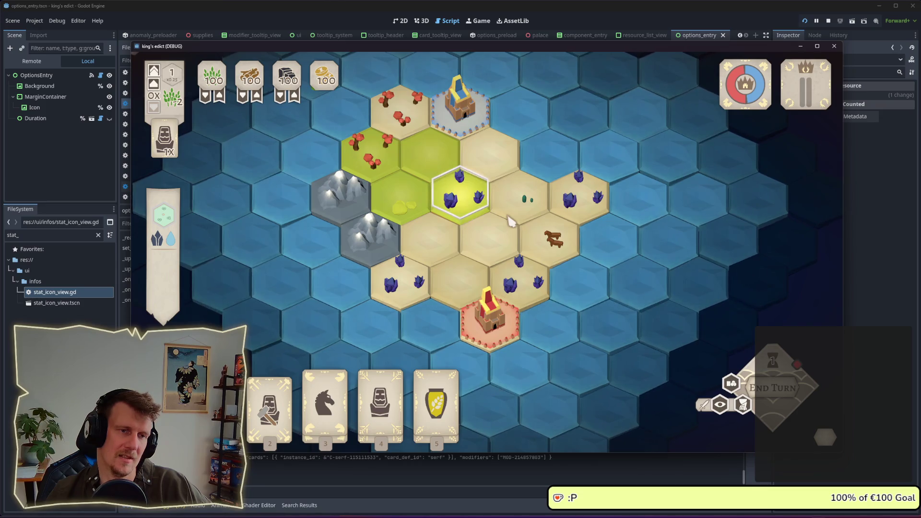
click(456, 262)
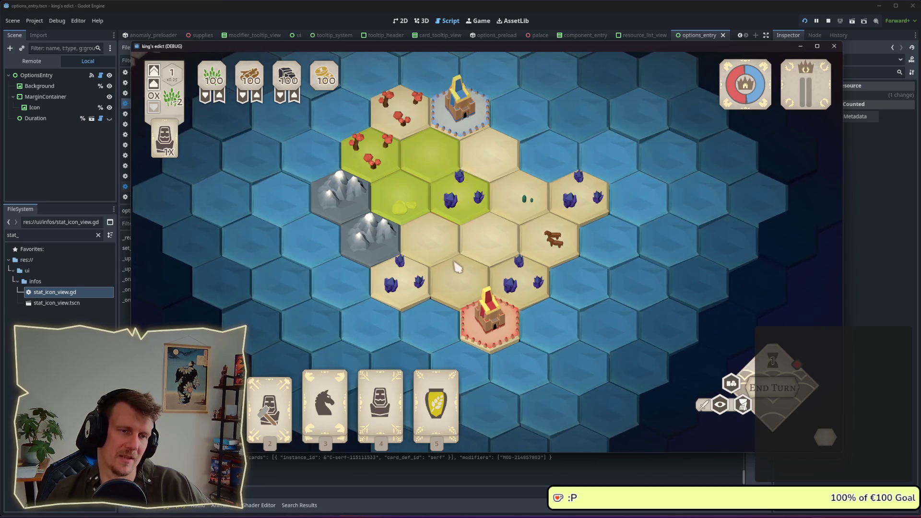
click(402, 273)
key(Escape)
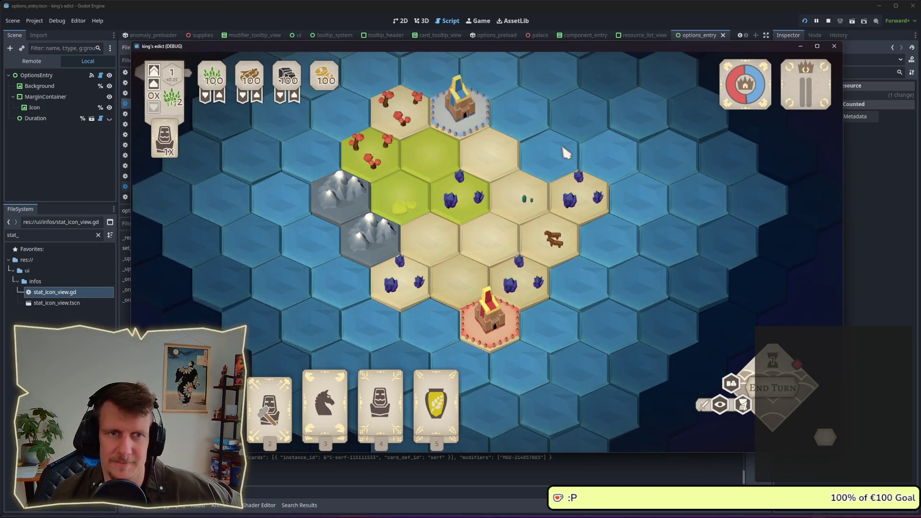
drag(494, 47, 471, 38)
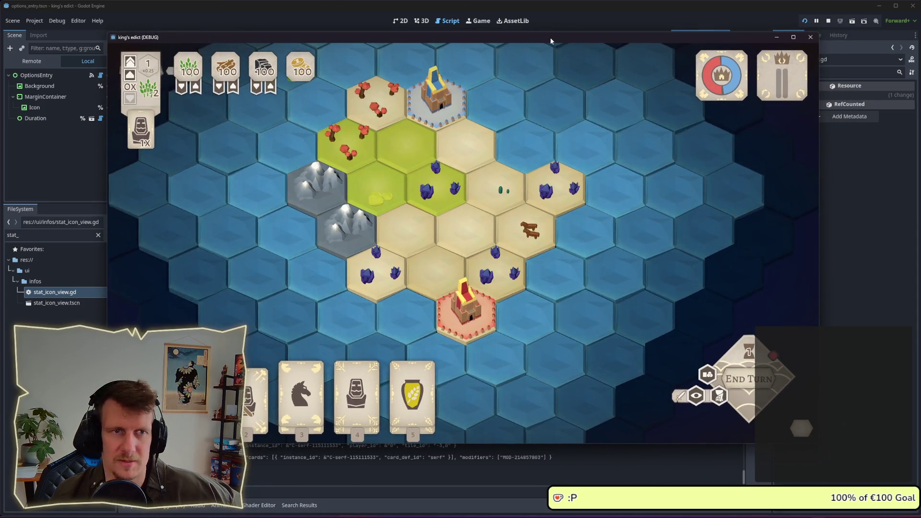